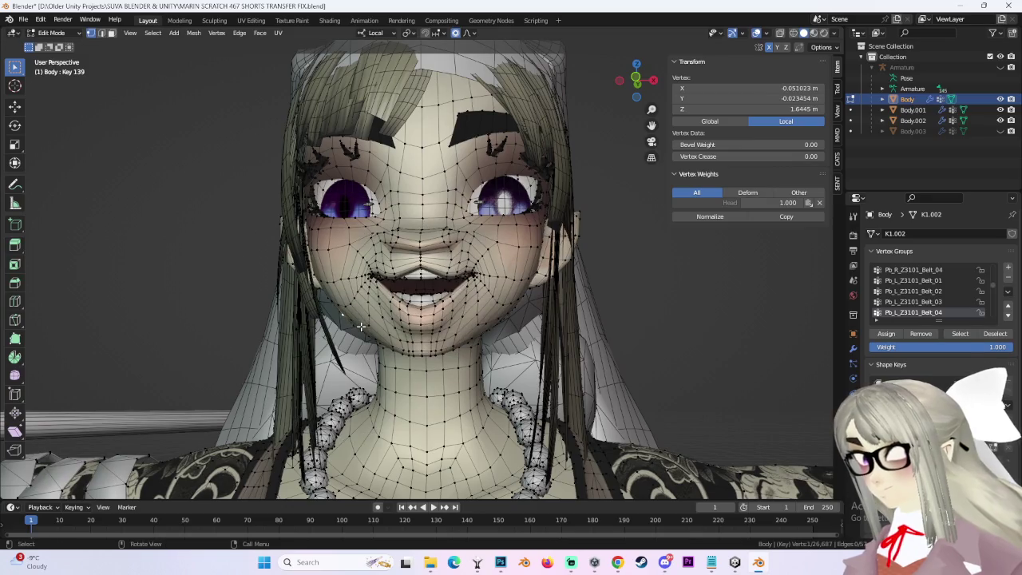
# Confirm the proportional face move and shift a centre-line vertex near the nose.
pyautogui.click(356, 319)
pyautogui.moveTo(357, 318)
pyautogui.mouseDown(button='middle')
pyautogui.moveTo(475, 302)
pyautogui.moveTo(432, 255)
pyautogui.mouseUp(button='middle')
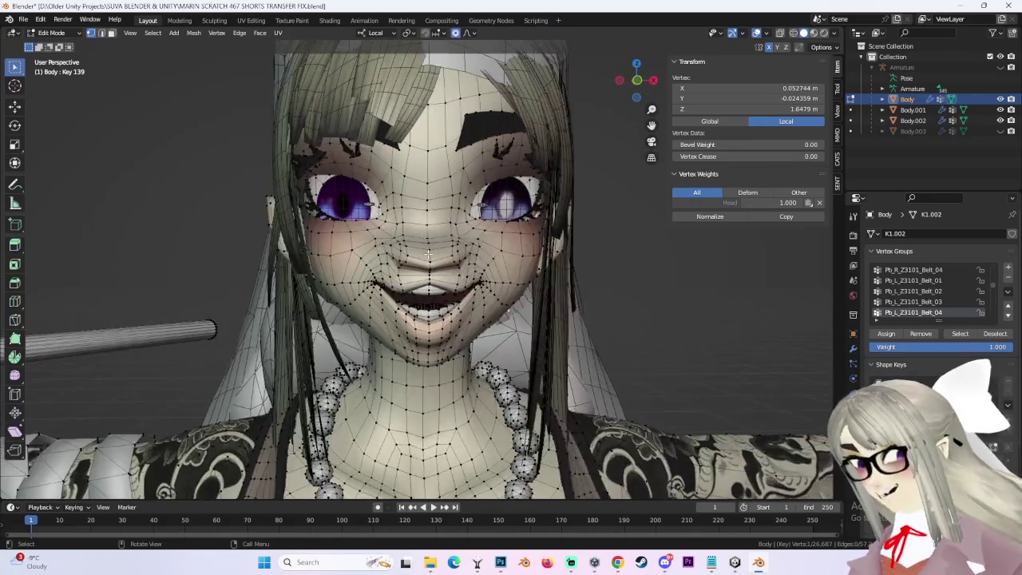
pyautogui.click(432, 256)
pyautogui.press('g')
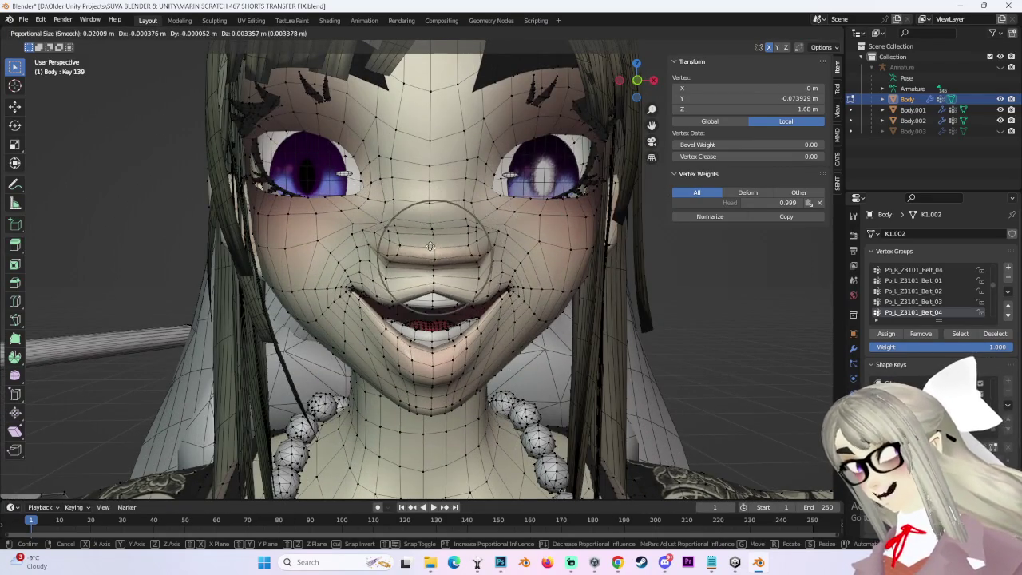
pyautogui.click(431, 248)
# Reshape the face vertices with soft-falloff moves from three-quarter and frontal views.
pyautogui.scroll(2, 430, 248)
pyautogui.moveTo(430, 248); pyautogui.dragTo(531, 242, button='middle')
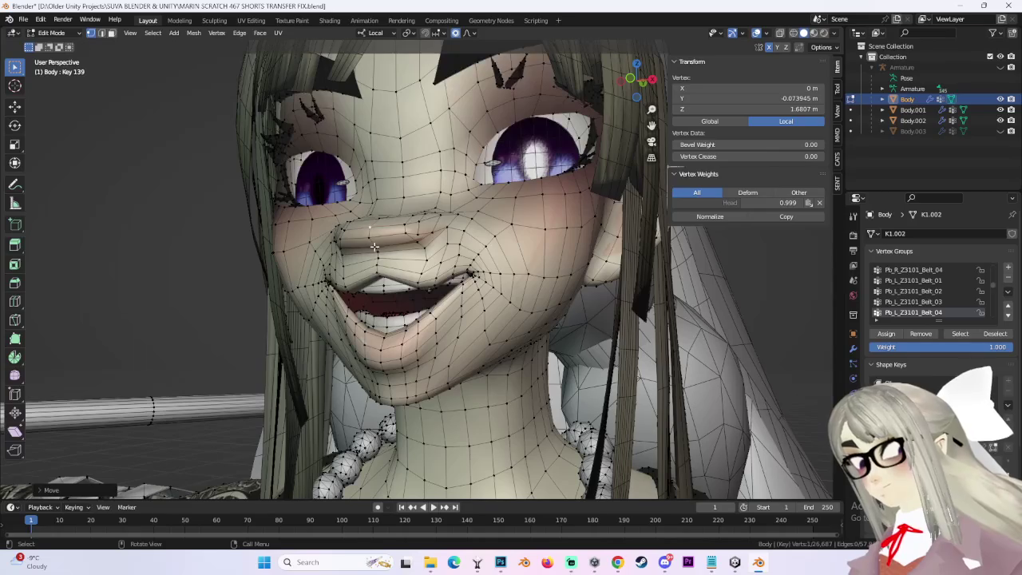
pyautogui.press('g')
pyautogui.click(377, 260)
pyautogui.moveTo(378, 260)
pyautogui.mouseDown(button='middle')
pyautogui.moveTo(434, 223)
pyautogui.moveTo(423, 228)
pyautogui.moveTo(530, 248)
pyautogui.moveTo(399, 268)
pyautogui.moveTo(372, 193)
pyautogui.moveTo(509, 128)
pyautogui.mouseUp(button='middle')
pyautogui.scroll(-1, 433, 223)
pyautogui.press('g')
pyautogui.click(419, 229)
pyautogui.press('g')
pyautogui.click(418, 229)
# Make further proportional moves on the face vertices from a straight-on front view.
pyautogui.press('g')
pyautogui.click(407, 255)
pyautogui.press('g')
pyautogui.click(382, 190)
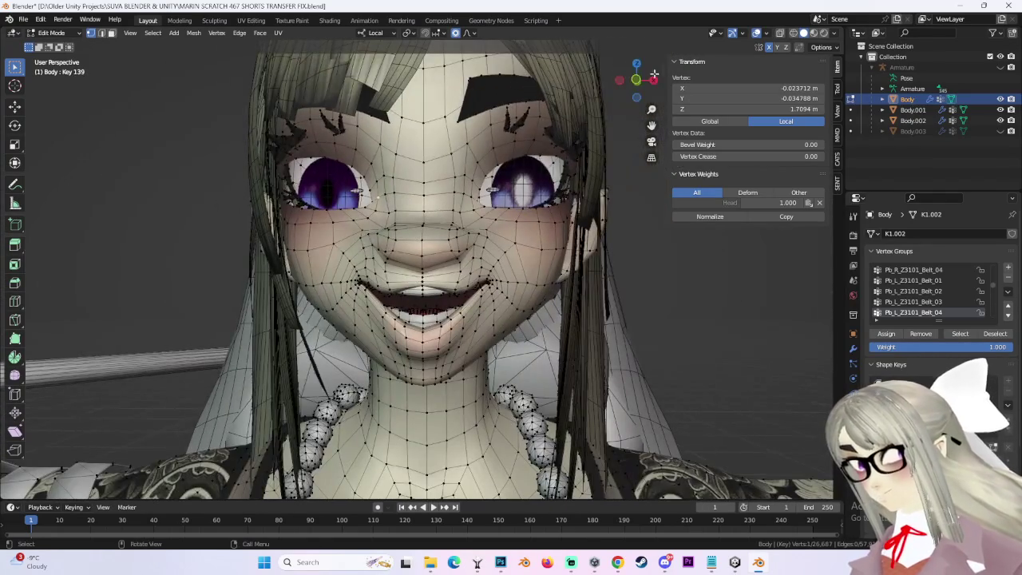
pyautogui.click(636, 79)
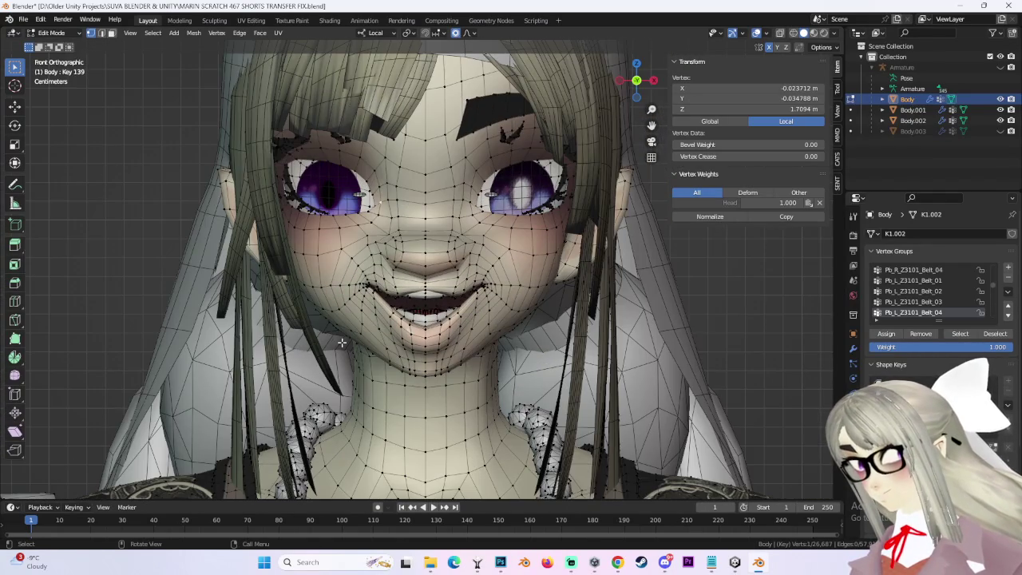
pyautogui.press('g')
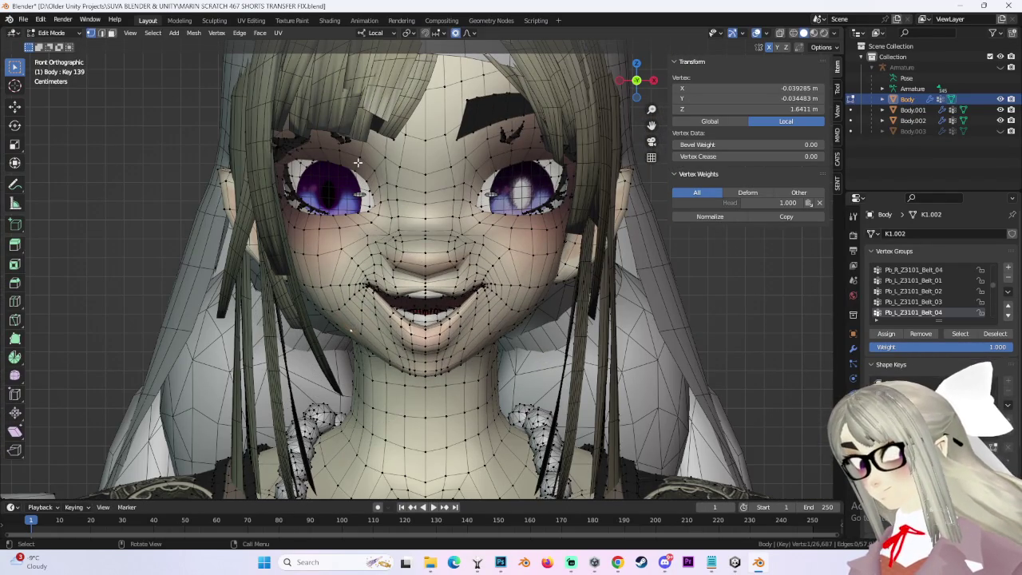
pyautogui.scroll(3, 339, 196)
pyautogui.scroll(3, 331, 211)
pyautogui.click(331, 211)
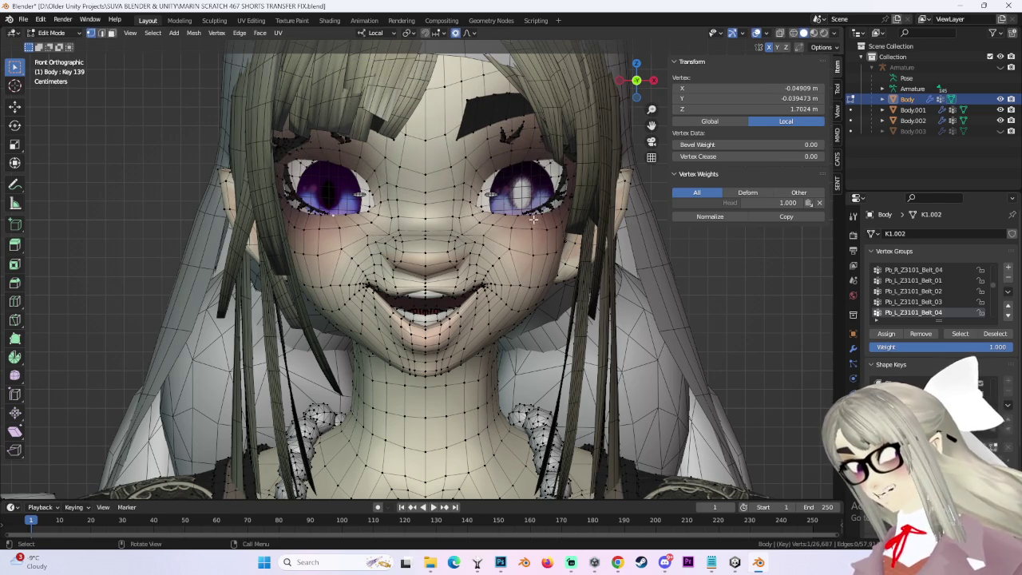
# Nudge the eye-area vertices with several proportional moves.
pyautogui.press('g')
pyautogui.click(539, 220)
pyautogui.press('g')
pyautogui.click(334, 141)
pyautogui.press('g')
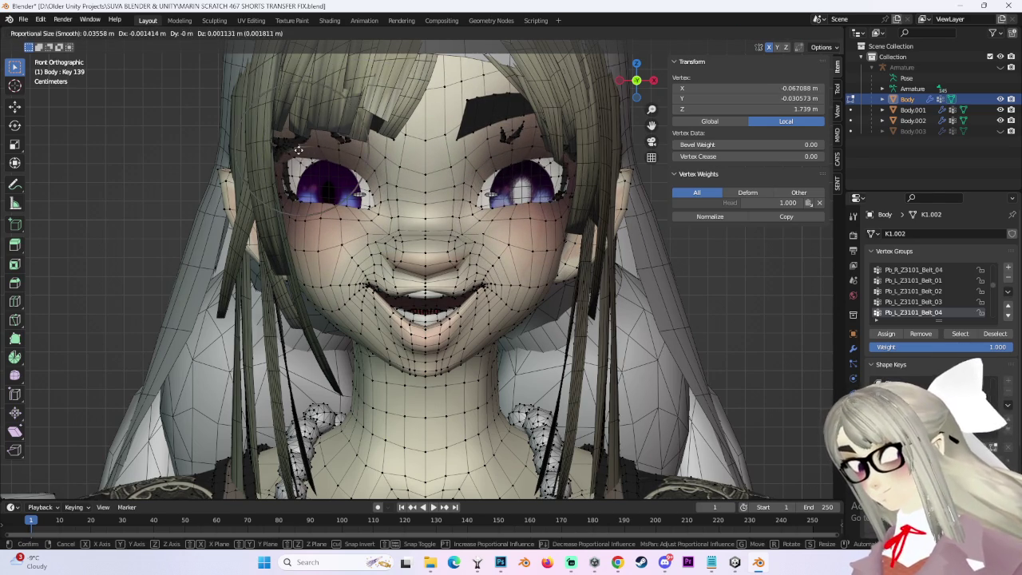
pyautogui.click(344, 152)
# Refine the eye vertices with more small moves, then turn off X-ray see-through display.
pyautogui.press('g')
pyautogui.click(299, 160)
pyautogui.press('g')
pyautogui.click(325, 148)
pyautogui.press('g')
pyautogui.click(368, 182)
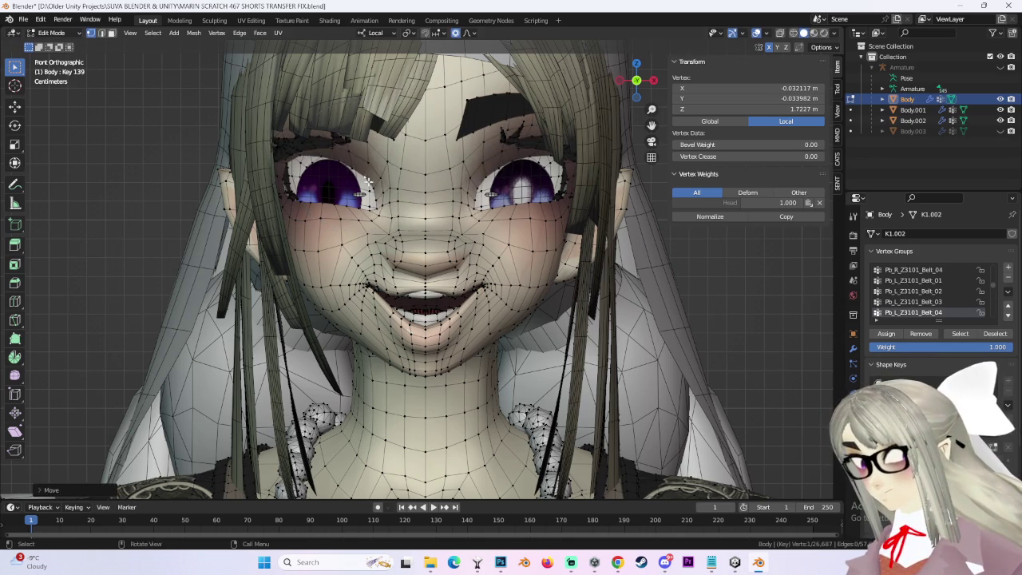
pyautogui.scroll(-4, 559, 120)
pyautogui.click(781, 37)
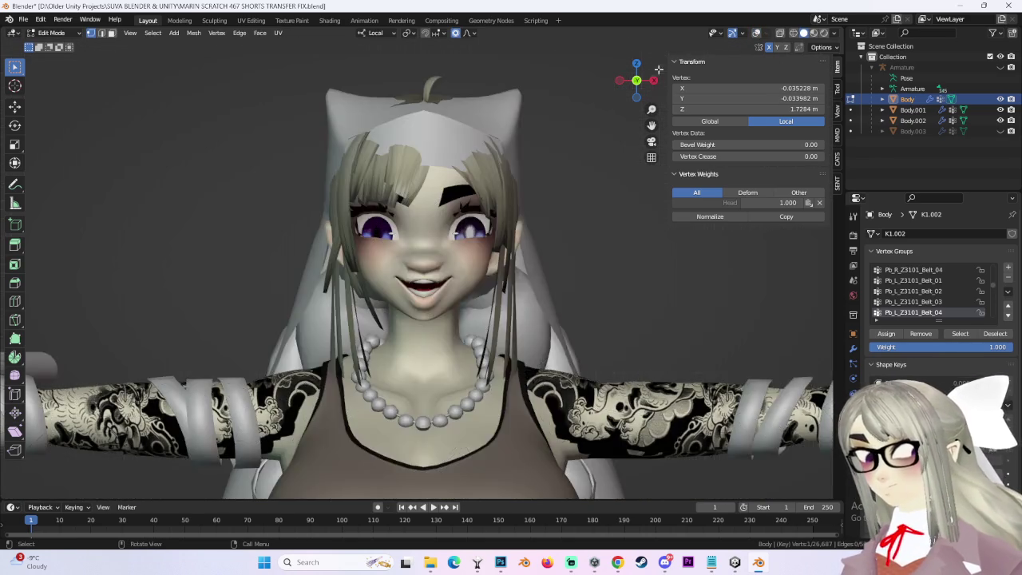
# Try a move of the selected face vertices from an angled close-up, then undo it.
pyautogui.scroll(3, 479, 239)
pyautogui.moveTo(479, 240)
pyautogui.mouseDown(button='middle')
pyautogui.moveTo(513, 247)
pyautogui.moveTo(328, 289)
pyautogui.moveTo(319, 280)
pyautogui.moveTo(345, 303)
pyautogui.moveTo(348, 332)
pyautogui.moveTo(545, 317)
pyautogui.moveTo(506, 347)
pyautogui.moveTo(418, 232)
pyautogui.moveTo(464, 243)
pyautogui.moveTo(459, 235)
pyautogui.mouseUp(button='middle')
pyautogui.press('g')
pyautogui.click(342, 277)
pyautogui.hotkey('ctrl', 'z')
# Shift the mouth vertices along the local X axis after cancelling two trial moves.
pyautogui.press('g')
pyautogui.rightClick(506, 344)
pyautogui.press('g')
pyautogui.rightClick(399, 235)
pyautogui.press('g')
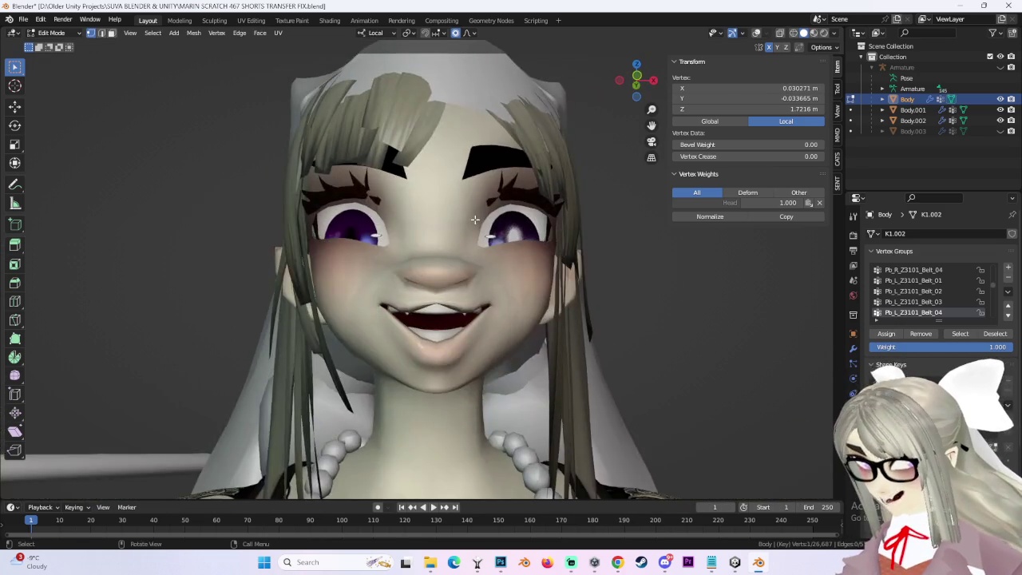
pyautogui.press('x')
pyautogui.press('x')
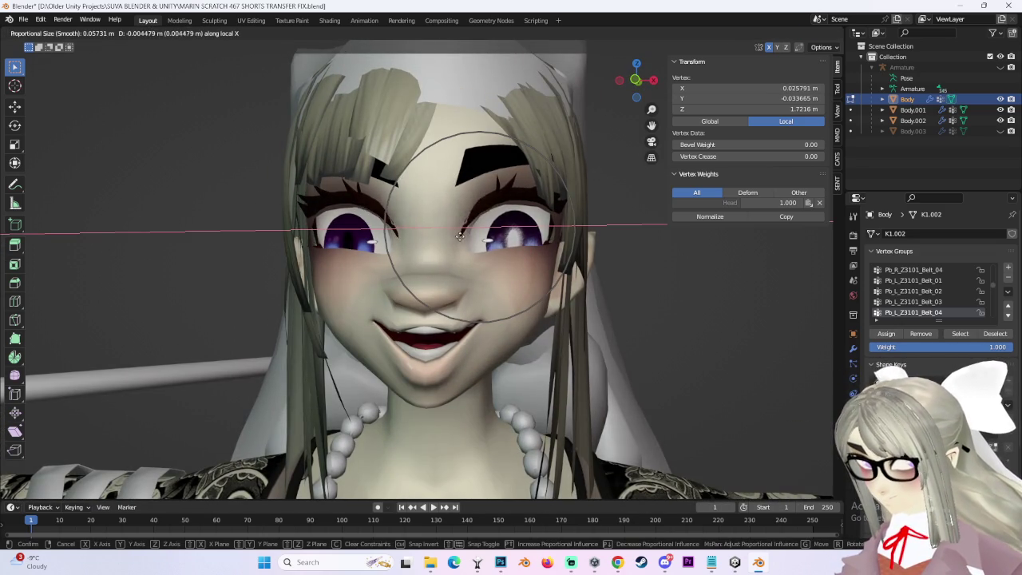
pyautogui.click(462, 237)
# Adjust the mouth shape with two proportional moves from a three-quarter view.
pyautogui.moveTo(462, 236)
pyautogui.mouseDown(button='middle')
pyautogui.moveTo(380, 279)
pyautogui.moveTo(443, 293)
pyautogui.mouseUp(button='middle')
pyautogui.press('g')
pyautogui.click(440, 291)
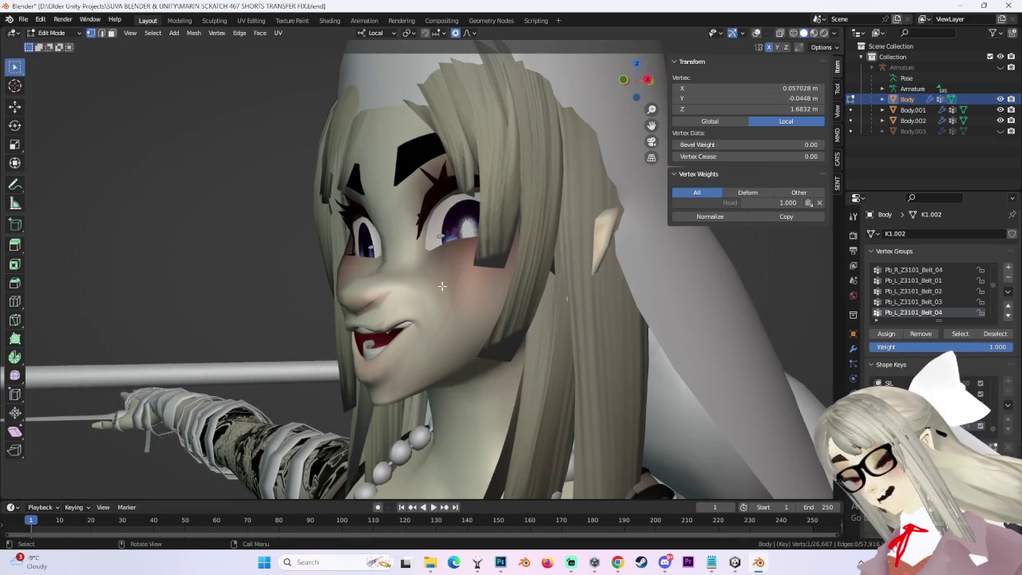
pyautogui.press('g')
pyautogui.click(443, 292)
# Move the mouth vertices again, viewed from a three-quarter side angle.
pyautogui.press('KP_1')
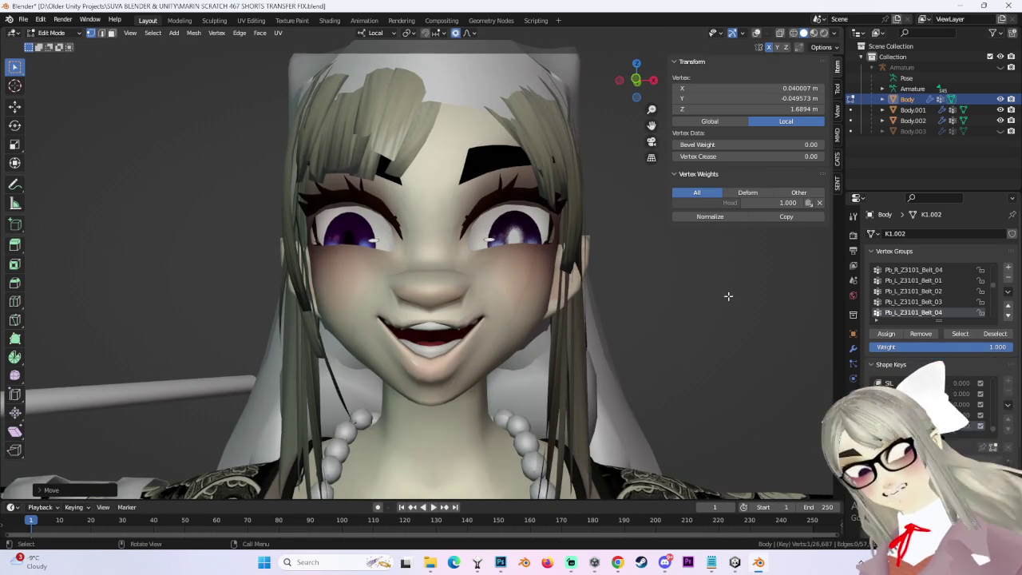
pyautogui.moveTo(575, 268)
pyautogui.mouseDown(button='middle')
pyautogui.moveTo(618, 283)
pyautogui.moveTo(575, 225)
pyautogui.moveTo(527, 263)
pyautogui.moveTo(447, 287)
pyautogui.mouseUp(button='middle')
pyautogui.scroll(3, 447, 288)
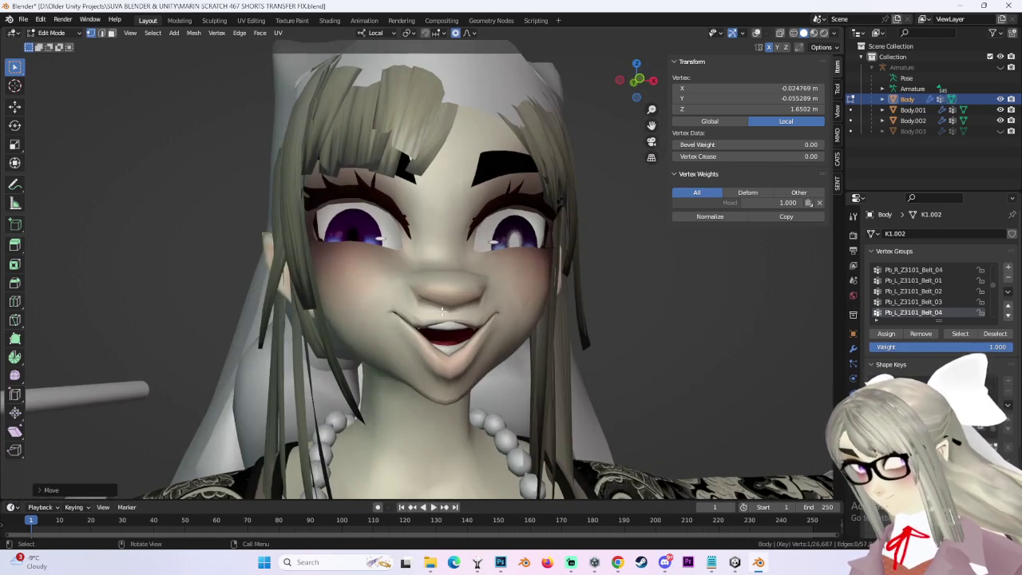
pyautogui.press('g')
pyautogui.click(436, 319)
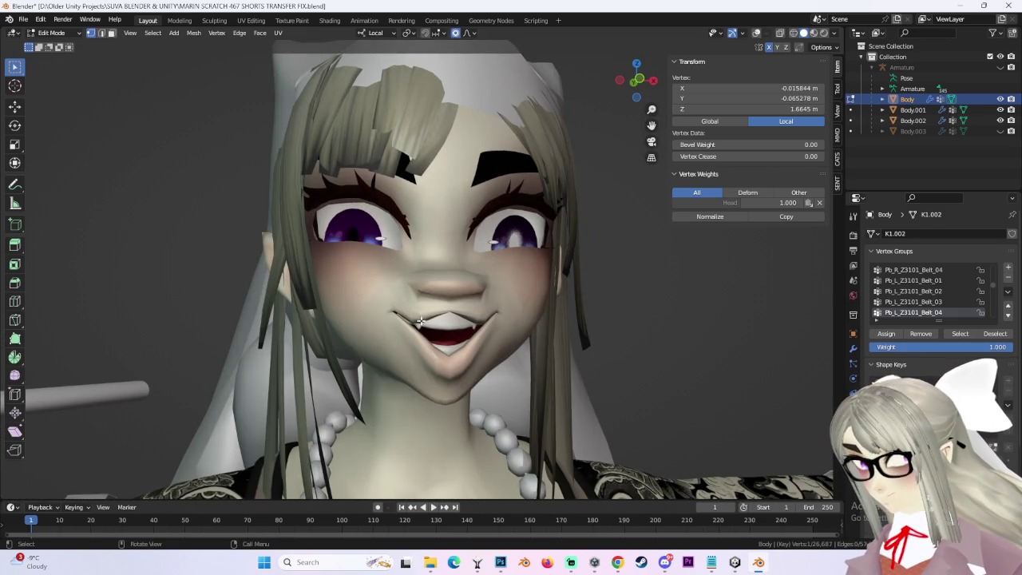
# Make final small soft-falloff adjustments to the mouth and lip vertices.
pyautogui.moveTo(418, 321); pyautogui.dragTo(488, 316, button='middle')
pyautogui.moveTo(395, 284)
pyautogui.mouseDown(button='middle')
pyautogui.moveTo(431, 287)
pyautogui.moveTo(375, 285)
pyautogui.mouseUp(button='middle')
pyautogui.scroll(2, 439, 297)
pyautogui.press('g')
pyautogui.click(438, 299)
pyautogui.press('g')
pyautogui.click(400, 285)
pyautogui.press('g')
pyautogui.click(455, 295)
pyautogui.moveTo(455, 295)
pyautogui.mouseDown(button='middle')
pyautogui.moveTo(467, 305)
pyautogui.moveTo(473, 297)
pyautogui.mouseUp(button='middle')
# Move the nose-area vertices with a wide proportional falloff.
pyautogui.press('g')
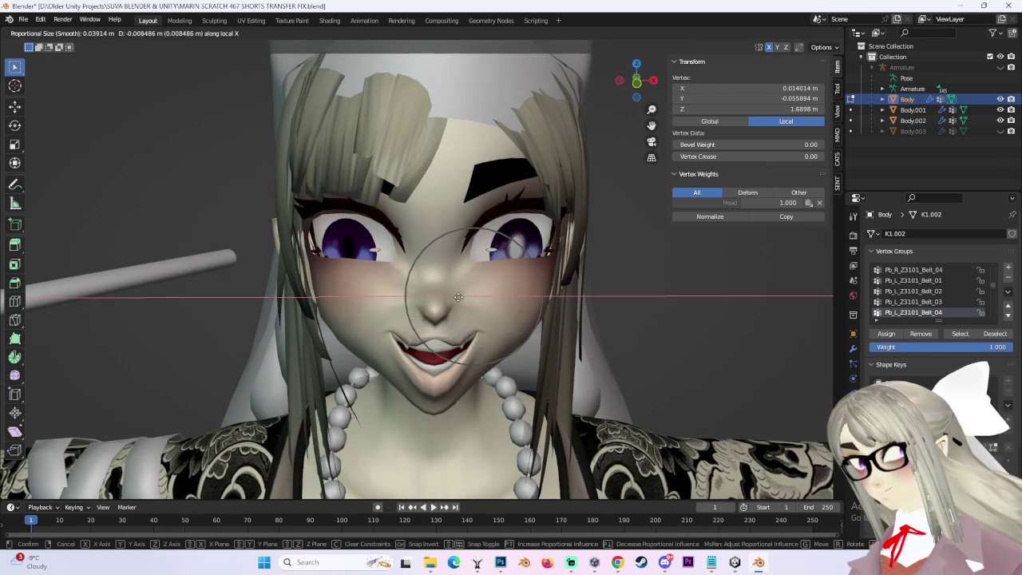
pyautogui.scroll(2, 474, 300)
pyautogui.scroll(2, 487, 299)
pyautogui.scroll(1, 503, 297)
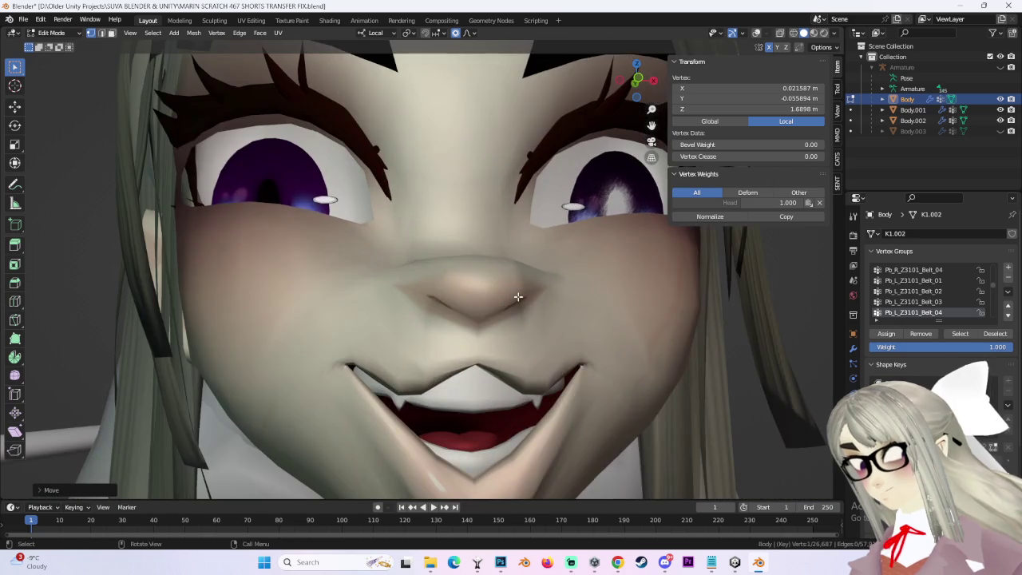
pyautogui.click(509, 296)
pyautogui.scroll(-3, 397, 318)
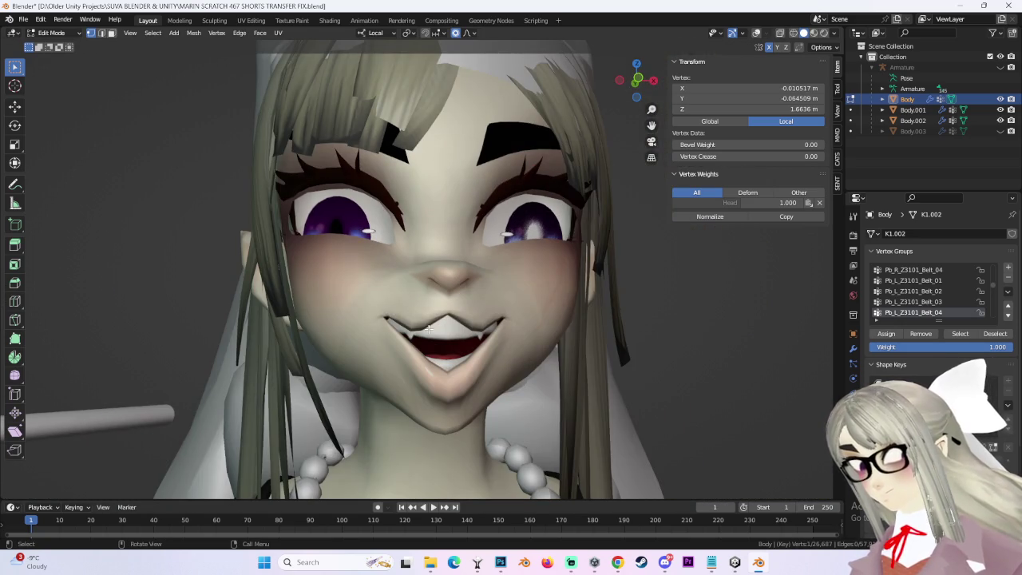
# Reshape the mouth vertices from a three-quarter view.
pyautogui.moveTo(420, 325); pyautogui.dragTo(398, 320, button='middle')
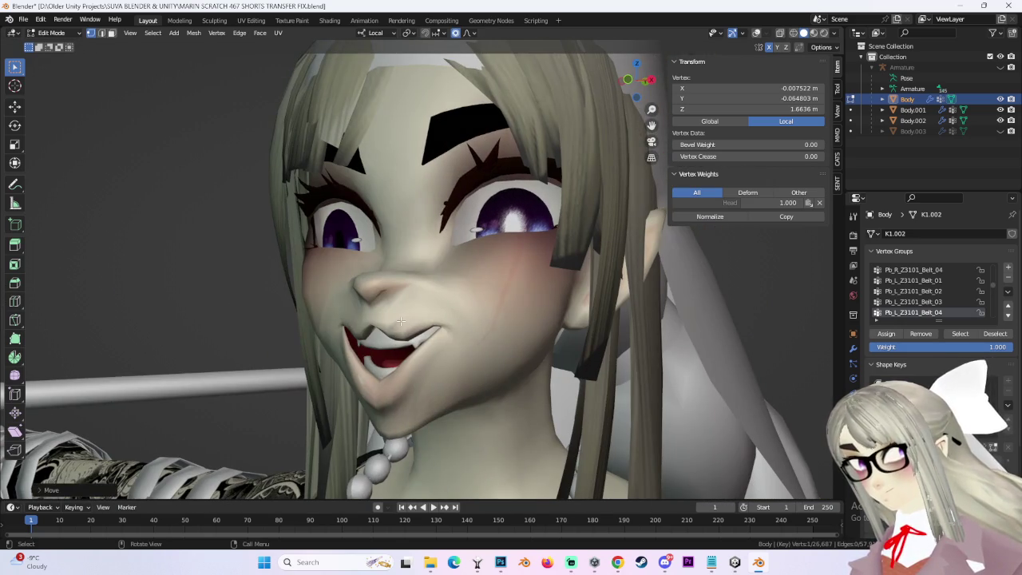
pyautogui.press('g')
pyautogui.scroll(3, 415, 323)
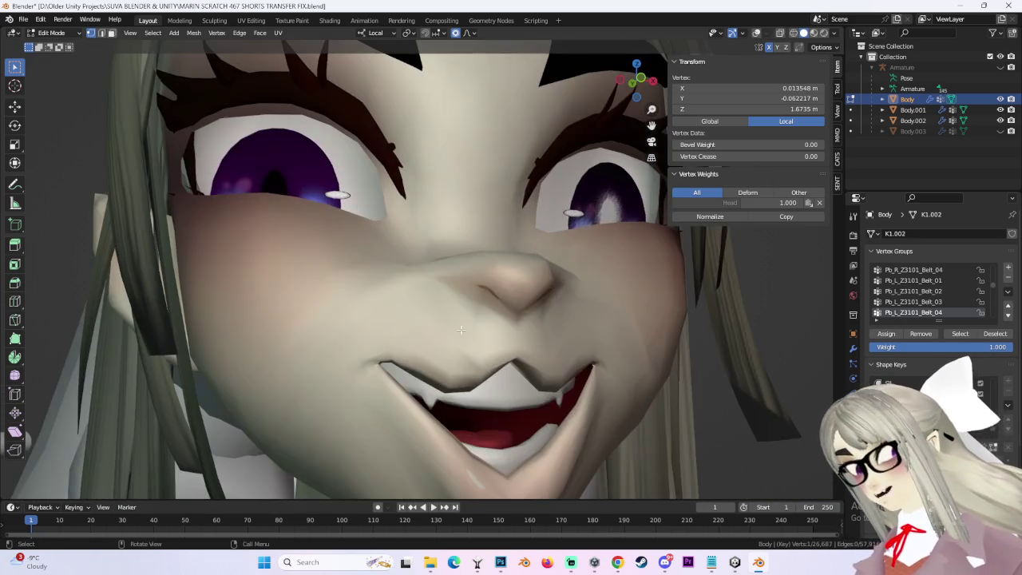
pyautogui.click(393, 338)
pyautogui.scroll(-5, 415, 344)
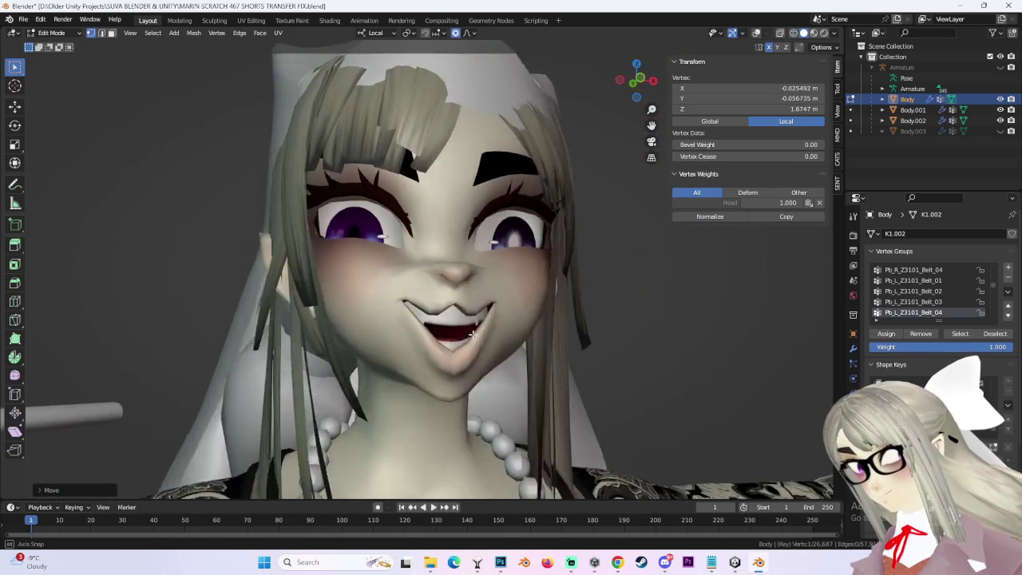
pyautogui.scroll(2, 487, 348)
# Select a vertex near the chin and move the cheek and mouth area.
pyautogui.click(429, 394)
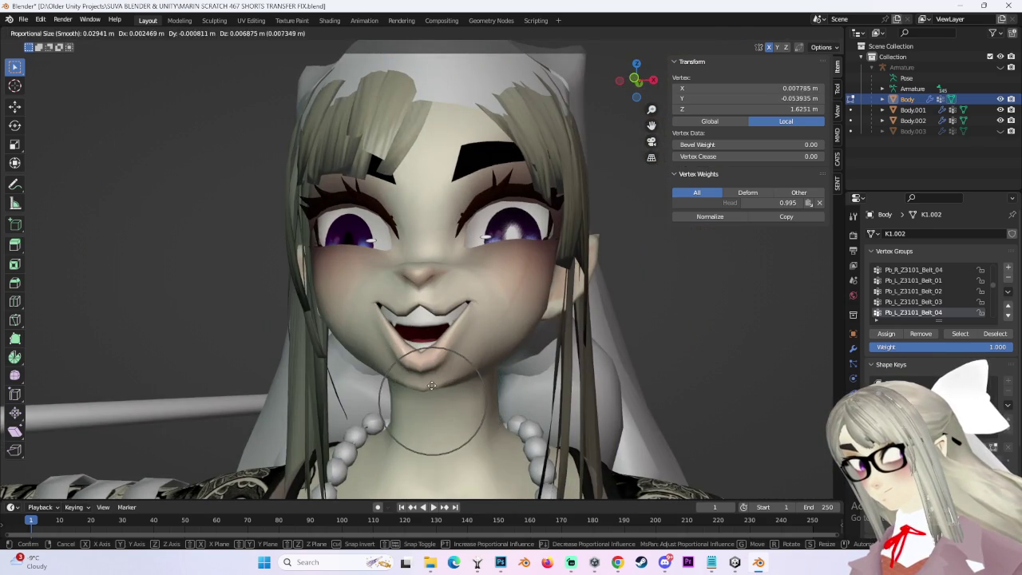
pyautogui.moveTo(429, 394); pyautogui.dragTo(492, 337, button='middle')
pyautogui.press('g')
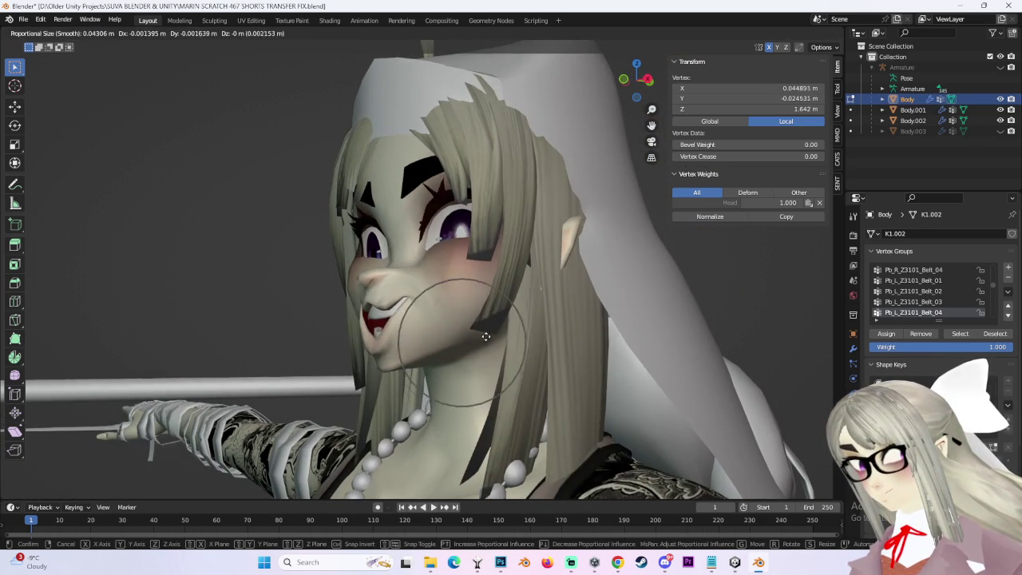
pyautogui.click(481, 338)
pyautogui.moveTo(482, 338); pyautogui.dragTo(443, 329, button='middle')
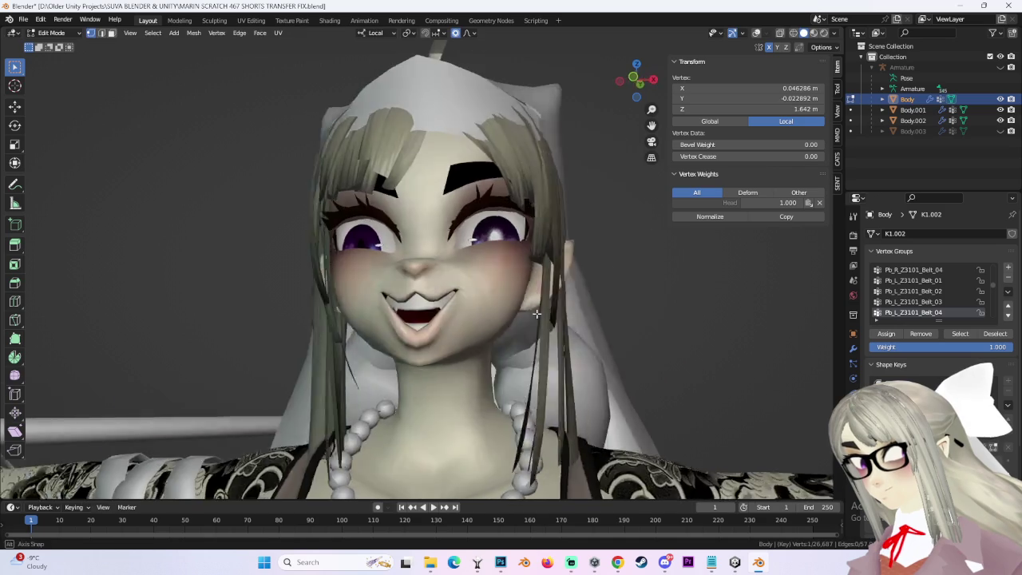
pyautogui.press('g')
pyautogui.click(367, 271)
pyautogui.scroll(2, 355, 261)
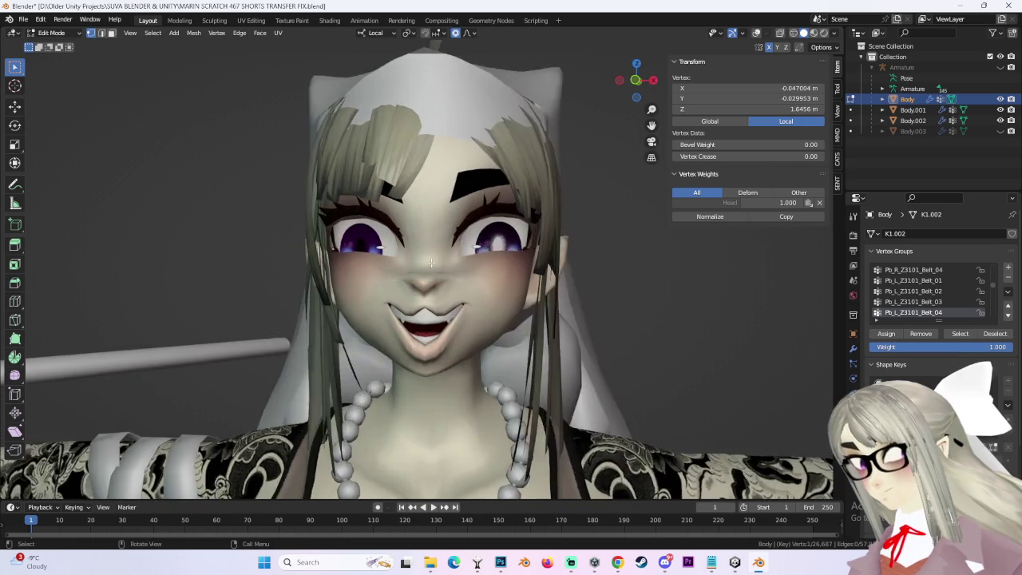
# Raise the vertices under the eye with three proportional moves.
pyautogui.press('g')
pyautogui.click(399, 224)
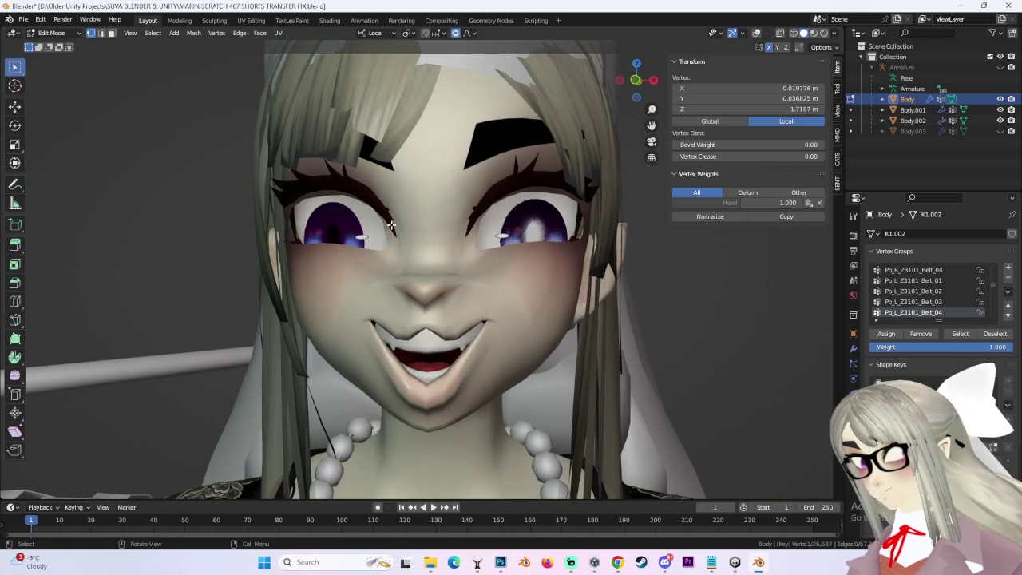
pyautogui.press('g')
pyautogui.click(399, 227)
pyautogui.press('g')
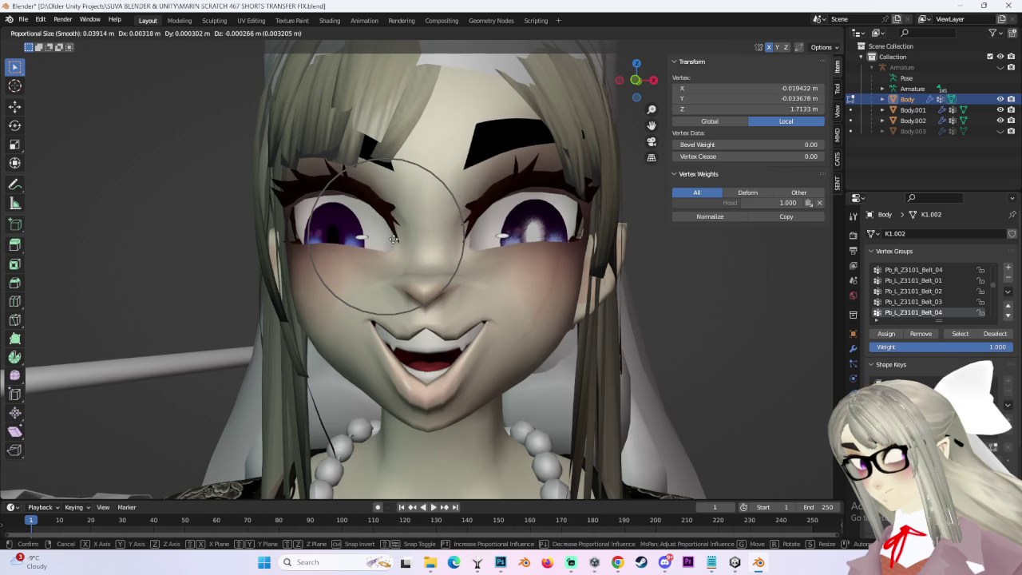
pyautogui.click(394, 239)
# Lift the cheek below the eye and make a final falloff adjustment, checking from the side.
pyautogui.moveTo(394, 239); pyautogui.dragTo(552, 257, button='middle')
pyautogui.press('g')
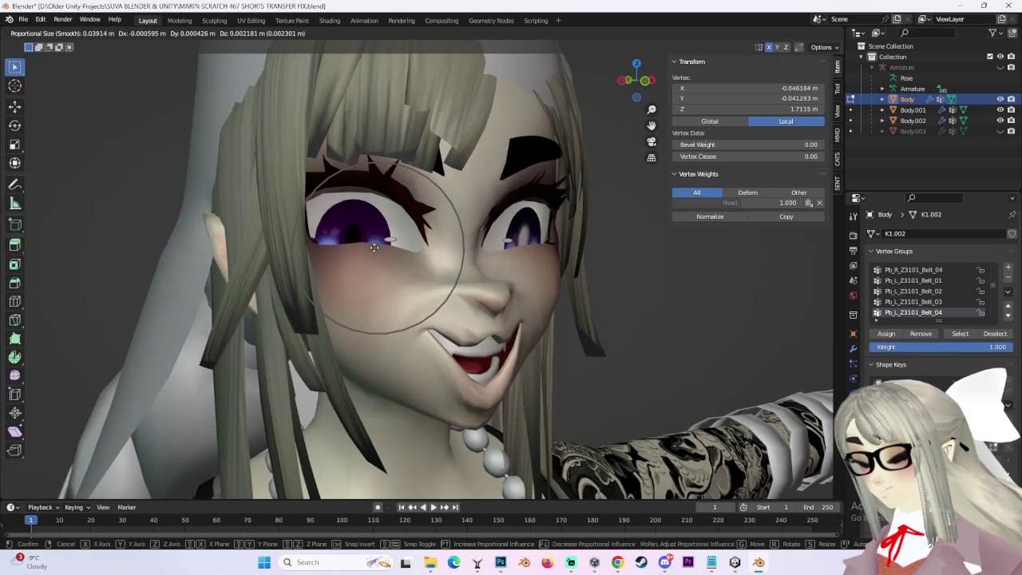
pyautogui.click(554, 258)
pyautogui.moveTo(554, 258); pyautogui.dragTo(435, 264, button='middle')
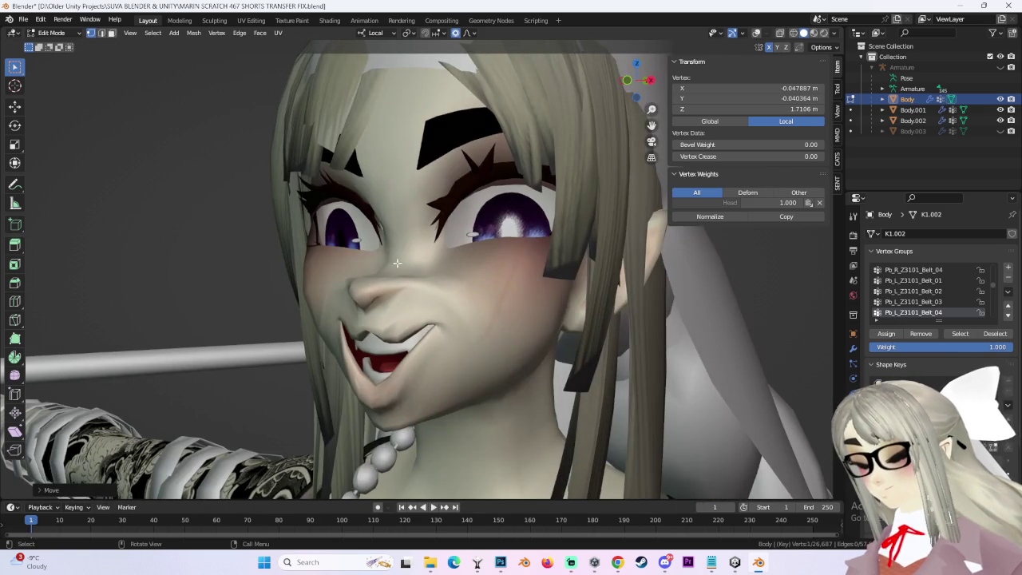
pyautogui.press('g')
pyautogui.click(313, 254)
pyautogui.moveTo(313, 254); pyautogui.dragTo(435, 289, button='middle')
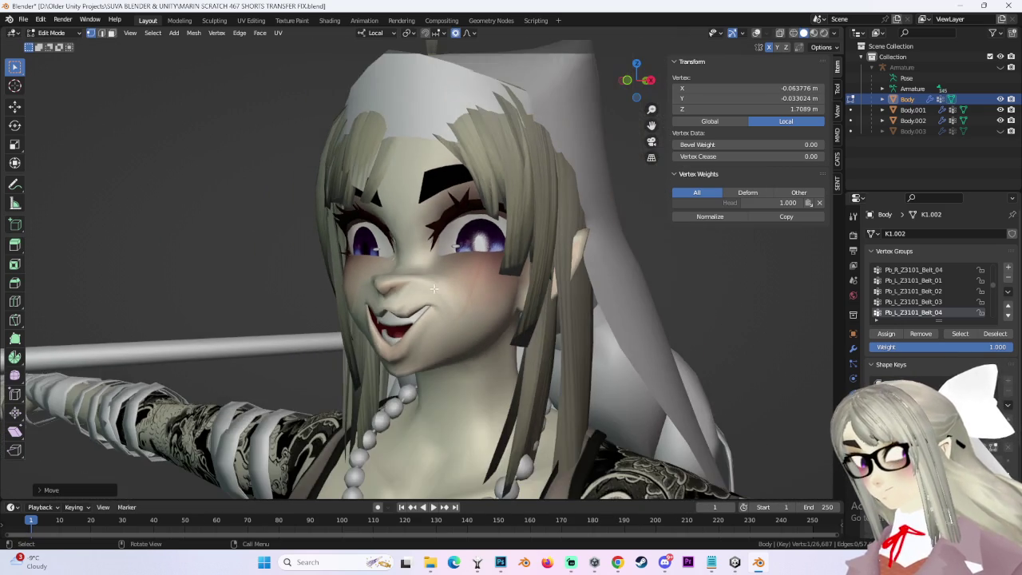
pyautogui.moveTo(423, 365); pyautogui.dragTo(427, 355, button='middle')
# Nudge the selected face vertices with proportional falloff, the first along local Y.
pyautogui.press('g')
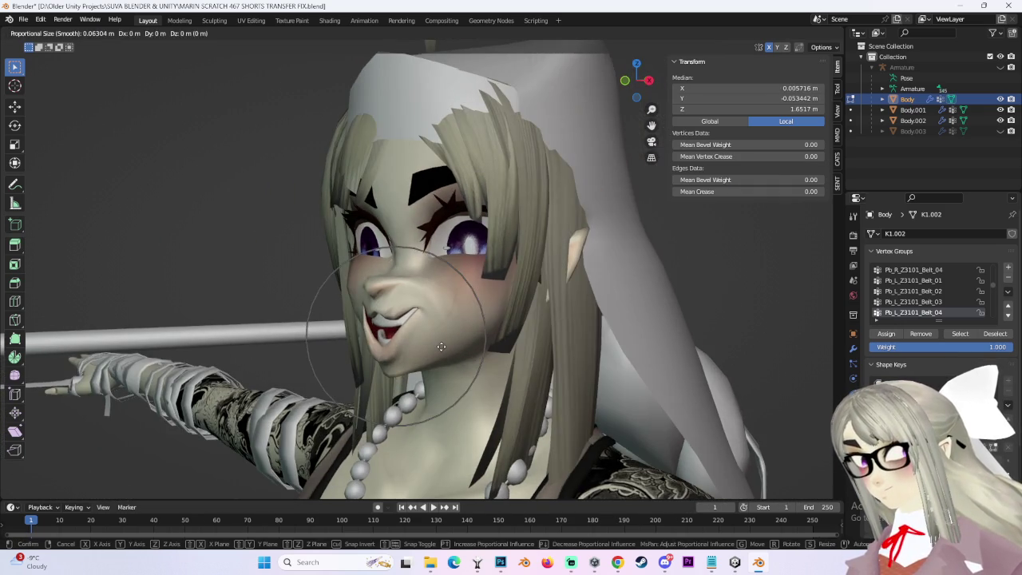
pyautogui.press('y')
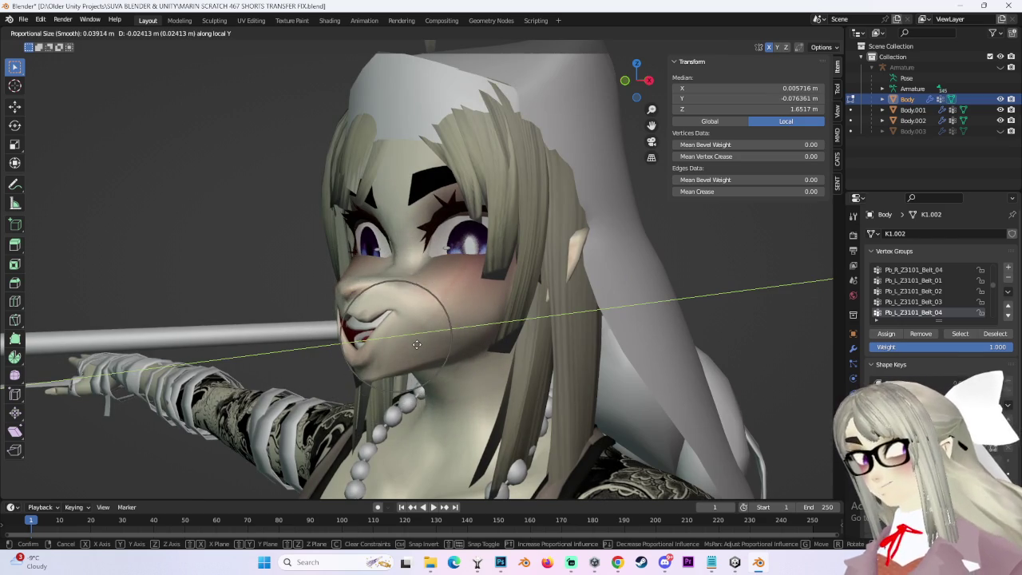
pyautogui.click(417, 344)
pyautogui.moveTo(417, 345)
pyautogui.mouseDown(button='middle')
pyautogui.moveTo(383, 335)
pyautogui.moveTo(393, 367)
pyautogui.mouseUp(button='middle')
pyautogui.click(383, 335)
pyautogui.click(387, 344)
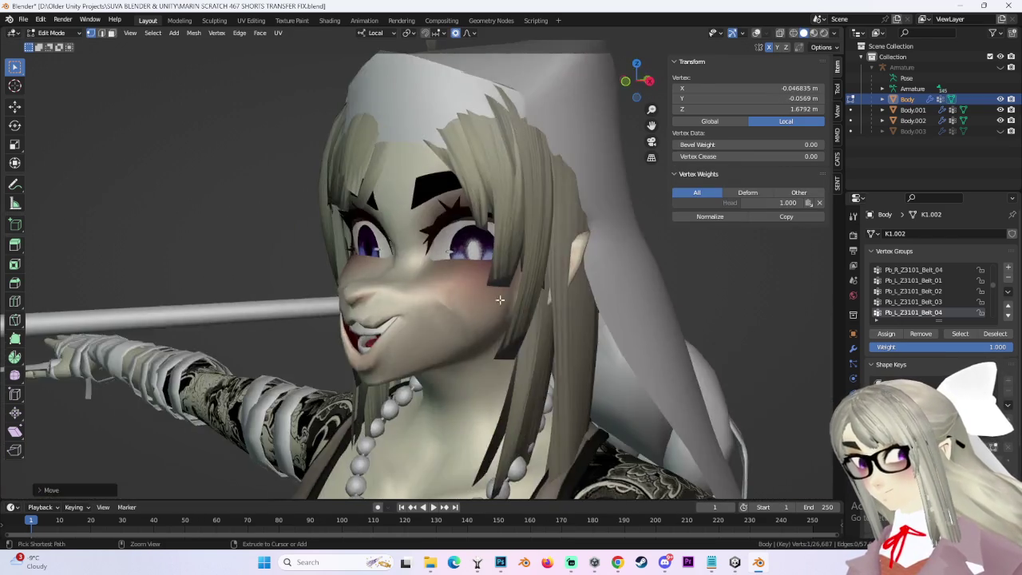
pyautogui.press('g')
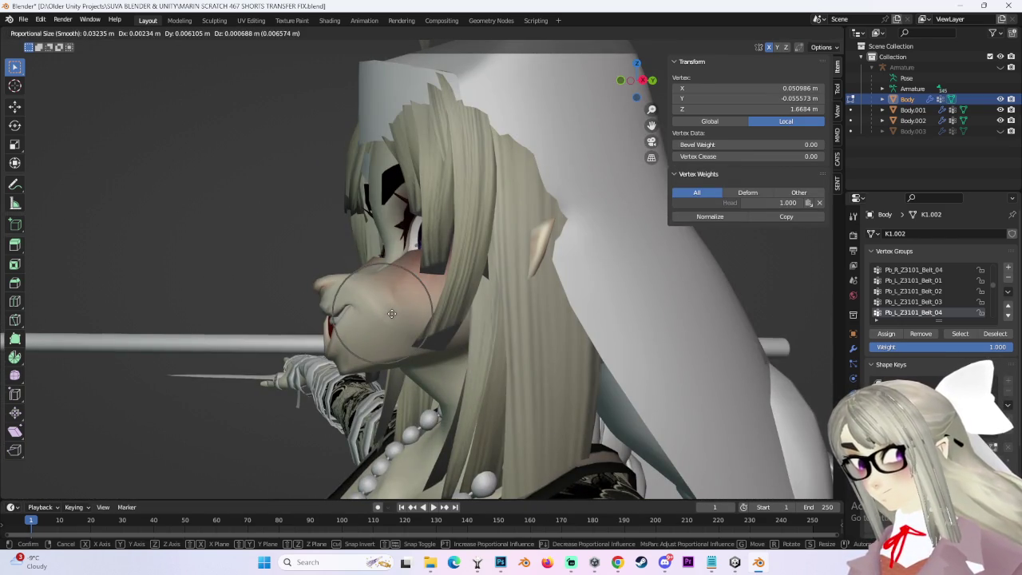
pyautogui.click(394, 314)
# Pull the mouth-corner and mouth vertices down into a frown with falloff.
pyautogui.moveTo(394, 314); pyautogui.dragTo(363, 358, button='middle')
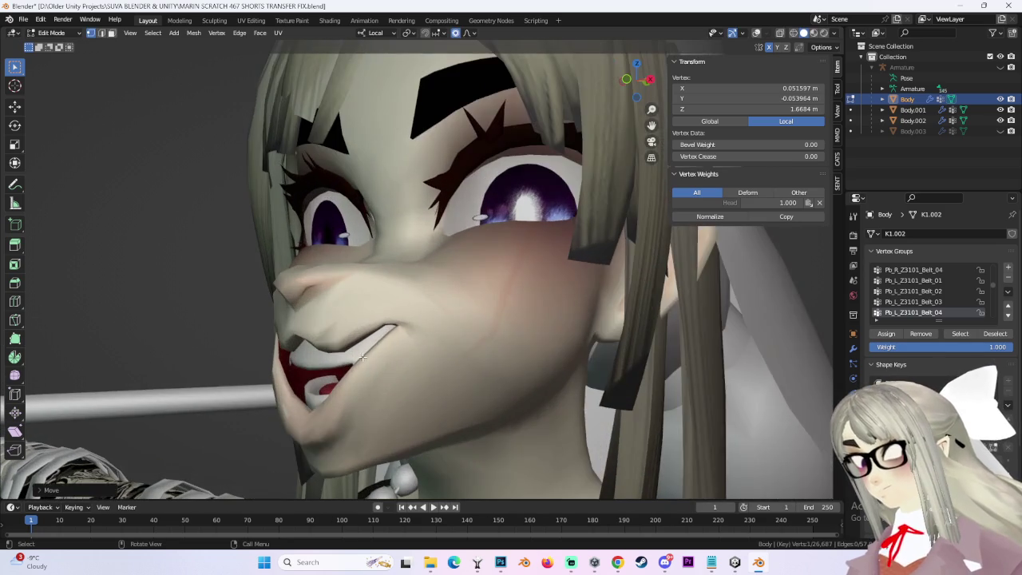
pyautogui.press('g')
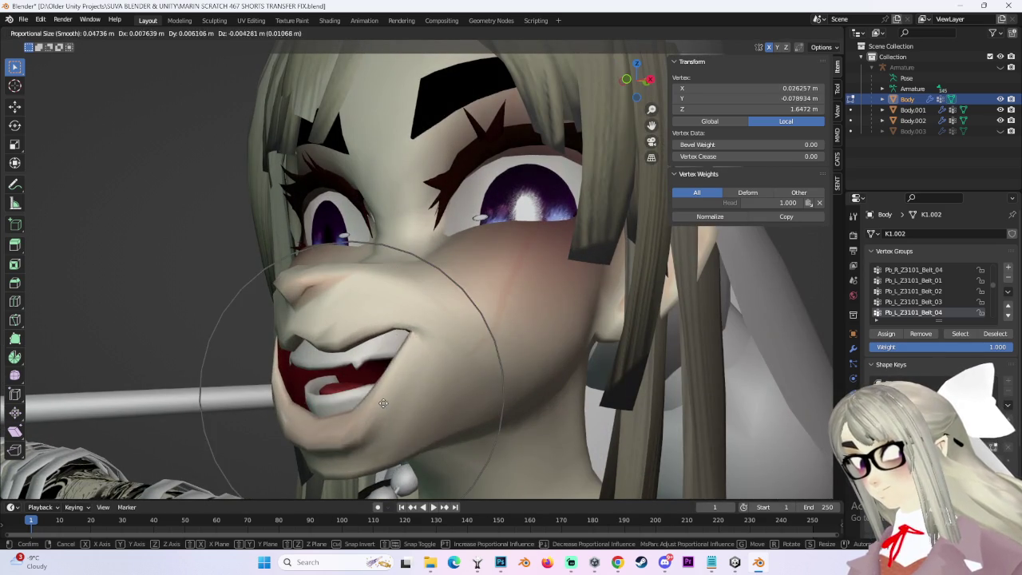
pyautogui.click(364, 392)
pyautogui.moveTo(364, 392)
pyautogui.mouseDown(button='middle')
pyautogui.moveTo(274, 395)
pyautogui.moveTo(333, 365)
pyautogui.moveTo(476, 439)
pyautogui.moveTo(486, 372)
pyautogui.moveTo(401, 304)
pyautogui.moveTo(391, 280)
pyautogui.moveTo(433, 280)
pyautogui.mouseUp(button='middle')
pyautogui.press('g')
pyautogui.click(307, 367)
pyautogui.click(476, 439)
pyautogui.press('g')
pyautogui.click(478, 403)
# Reshape the nose vertices with proportional falloff.
pyautogui.click(401, 304)
pyautogui.press('g')
pyautogui.click(374, 280)
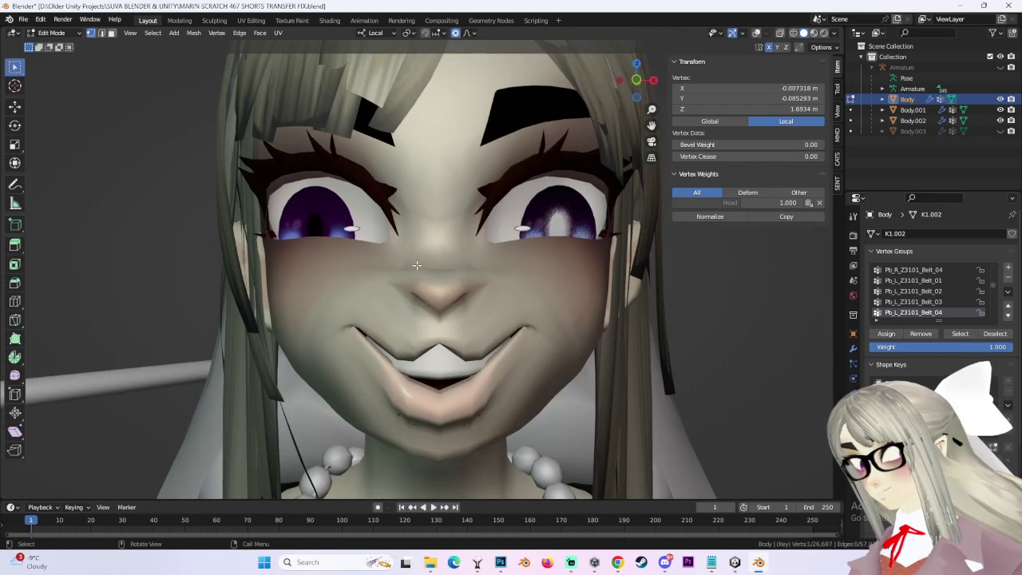
pyautogui.press('g')
pyautogui.click(432, 277)
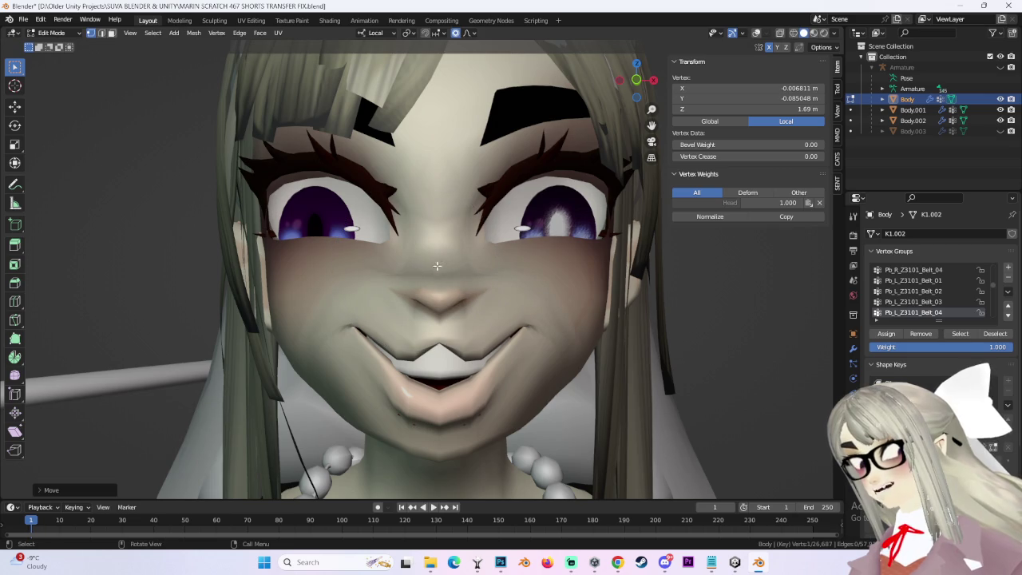
pyautogui.click(437, 287)
pyautogui.press('g')
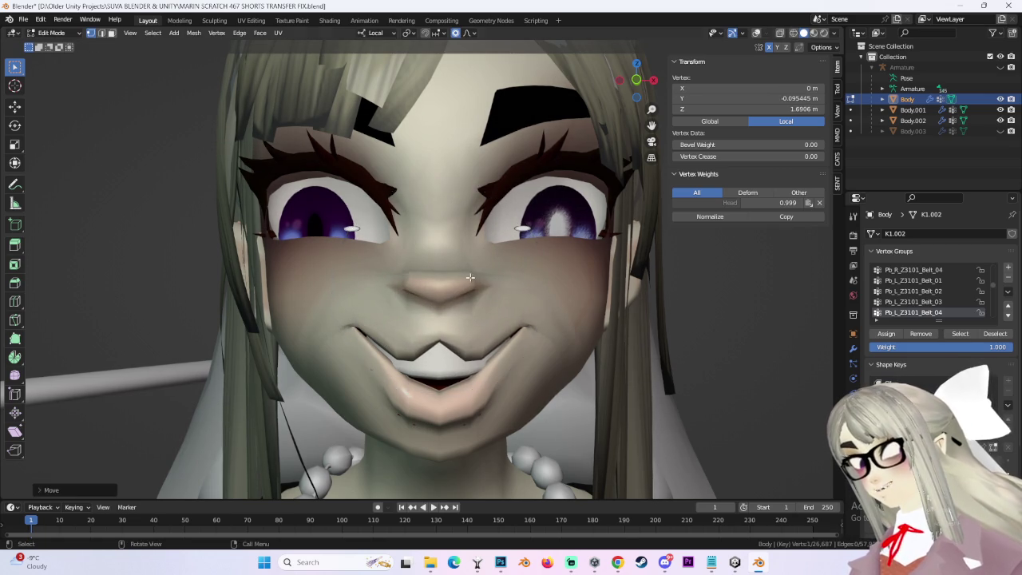
pyautogui.click(470, 277)
pyautogui.moveTo(471, 277); pyautogui.dragTo(433, 290, button='middle')
pyautogui.moveTo(356, 271)
pyautogui.mouseDown(button='middle')
pyautogui.moveTo(298, 319)
pyautogui.moveTo(343, 267)
pyautogui.moveTo(416, 247)
pyautogui.moveTo(482, 262)
pyautogui.mouseUp(button='middle')
# Move and raise vertices along the face midline with proportional falloff.
pyautogui.click(297, 319)
pyautogui.scroll(4, 297, 319)
pyautogui.scroll(-2, 332, 305)
pyautogui.click(344, 267)
pyautogui.press('g')
pyautogui.click(391, 232)
pyautogui.press('g')
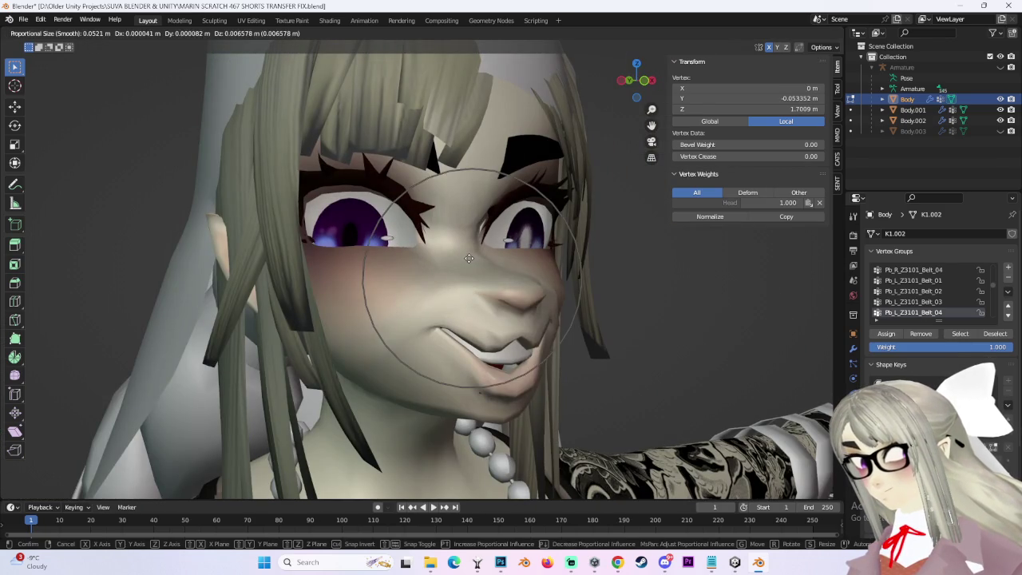
pyautogui.click(463, 241)
pyautogui.moveTo(464, 242)
pyautogui.mouseDown(button='middle')
pyautogui.moveTo(400, 346)
pyautogui.moveTo(375, 336)
pyautogui.moveTo(563, 254)
pyautogui.moveTo(532, 307)
pyautogui.mouseUp(button='middle')
# Reshape the mouth and one cheek with proportional falloff.
pyautogui.press('g')
pyautogui.click(372, 340)
pyautogui.press('g')
pyautogui.rightClick(518, 319)
pyautogui.press('g')
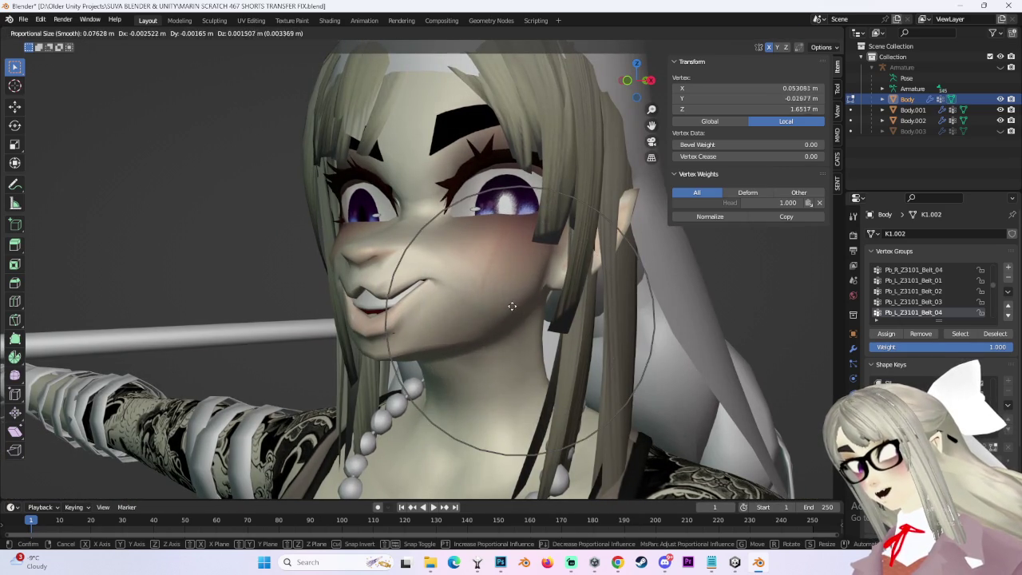
pyautogui.click(527, 296)
pyautogui.moveTo(527, 295)
pyautogui.mouseDown(button='middle')
pyautogui.moveTo(554, 278)
pyautogui.moveTo(526, 295)
pyautogui.mouseUp(button='middle')
# Deform the cheeks further from a lower viewing angle.
pyautogui.press('g')
pyautogui.click(551, 263)
pyautogui.moveTo(550, 263)
pyautogui.mouseDown(button='middle')
pyautogui.moveTo(555, 246)
pyautogui.moveTo(534, 258)
pyautogui.mouseUp(button='middle')
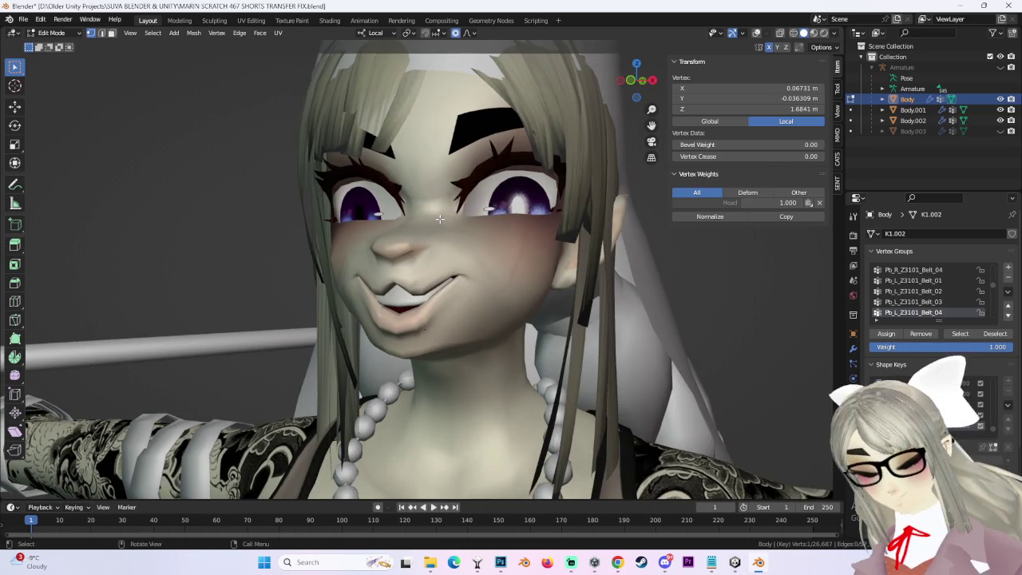
pyautogui.moveTo(439, 217); pyautogui.dragTo(487, 231, button='middle')
pyautogui.scroll(3, 541, 250)
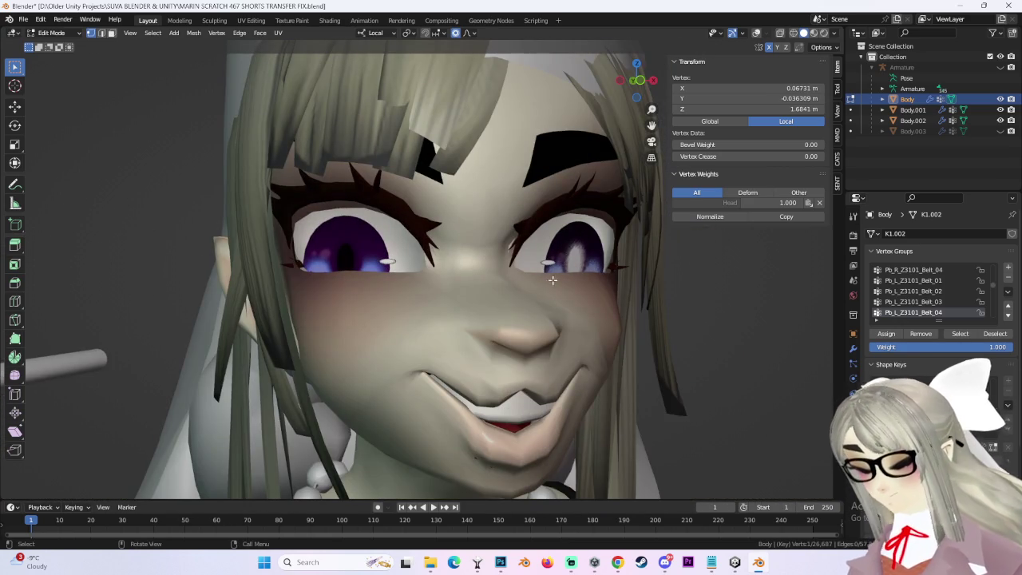
pyautogui.press('g')
pyautogui.click(346, 290)
# Deform the mouth area with several falloff moves toward a pout.
pyautogui.moveTo(346, 289); pyautogui.dragTo(484, 291, button='middle')
pyautogui.press('g')
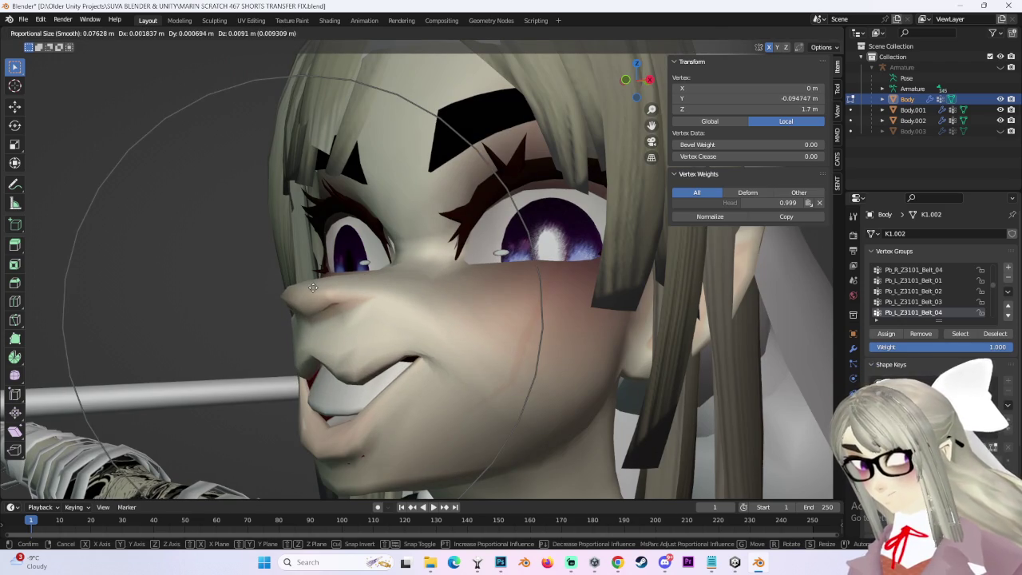
pyautogui.click(337, 418)
pyautogui.moveTo(337, 419); pyautogui.dragTo(515, 442, button='middle')
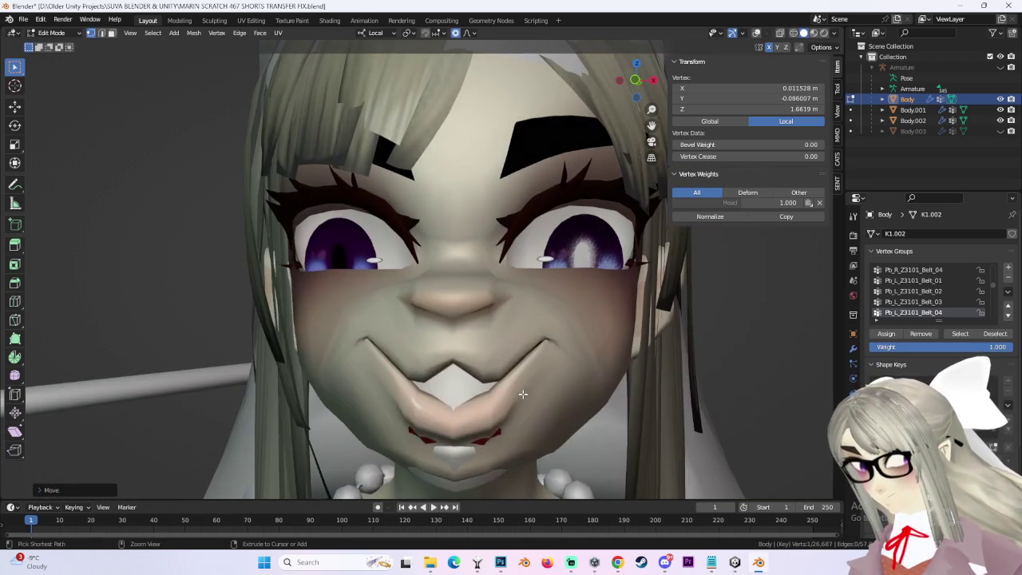
pyautogui.scroll(2, 515, 442)
pyautogui.press('g')
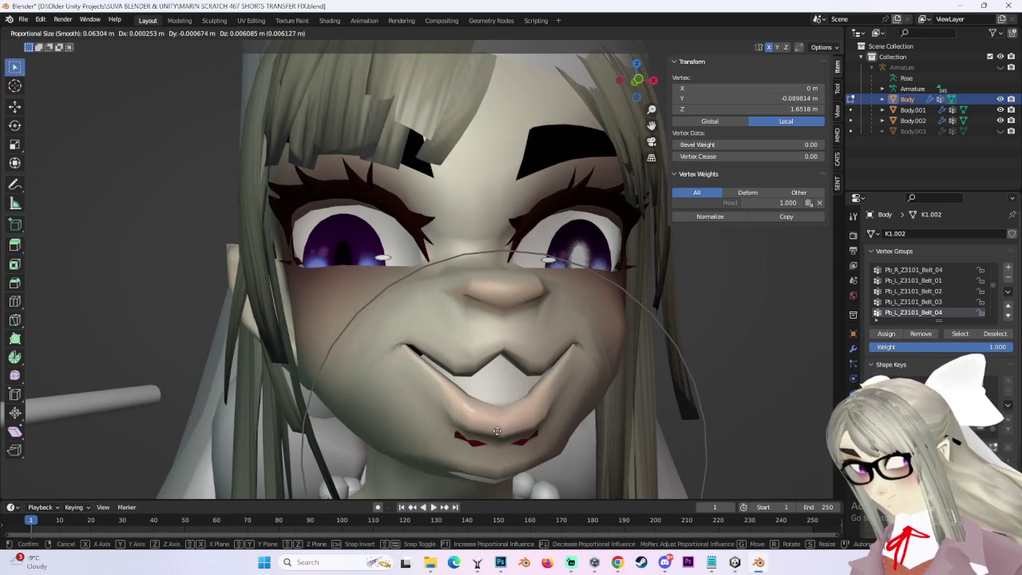
pyautogui.click(527, 439)
pyautogui.moveTo(527, 439)
pyautogui.mouseDown(button='middle')
pyautogui.moveTo(553, 434)
pyautogui.moveTo(456, 421)
pyautogui.mouseUp(button='middle')
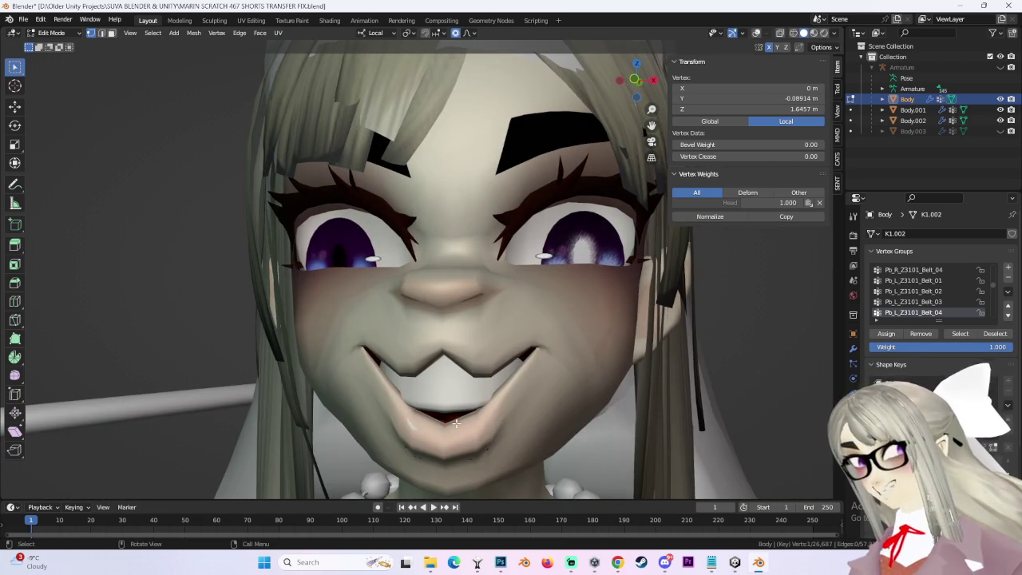
pyautogui.press('g')
pyautogui.click(448, 429)
# Move the chin vertices, adjusting the proportional falloff type.
pyautogui.press('g')
pyautogui.click(519, 303)
pyautogui.moveTo(519, 303)
pyautogui.mouseDown(button='middle')
pyautogui.moveTo(603, 368)
pyautogui.moveTo(445, 390)
pyautogui.mouseUp(button='middle')
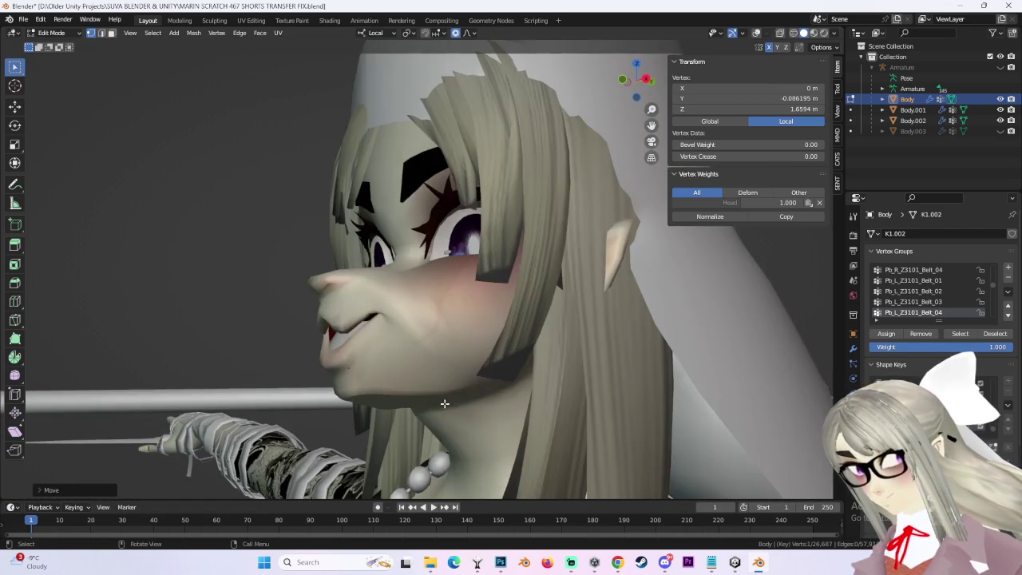
pyautogui.click(445, 389)
pyautogui.press('g')
pyautogui.click(463, 391)
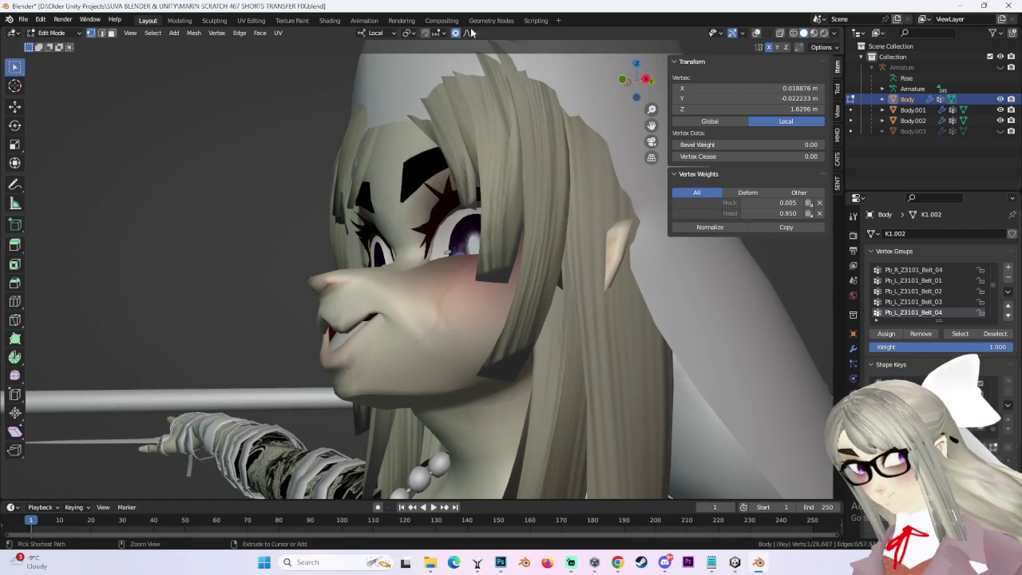
pyautogui.click(467, 34)
pyautogui.press('g')
pyautogui.click(420, 407)
# Shift a neck-area vertex and pick a midline vertex on the face.
pyautogui.click(420, 408)
pyautogui.press('g')
pyautogui.click(454, 377)
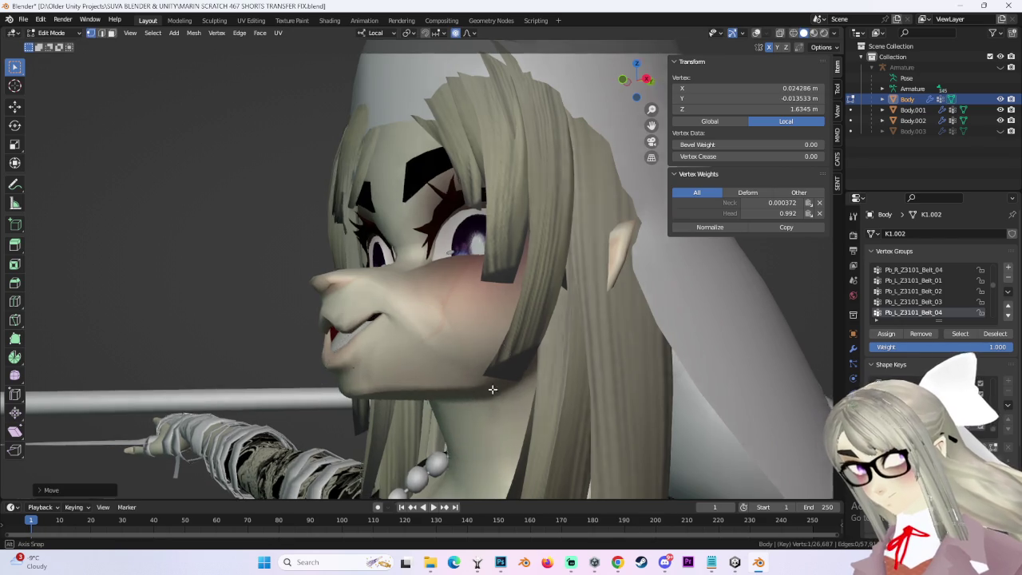
pyautogui.moveTo(456, 376); pyautogui.dragTo(513, 368, button='middle')
pyautogui.click(453, 299)
pyautogui.moveTo(453, 299); pyautogui.dragTo(478, 328, button='middle')
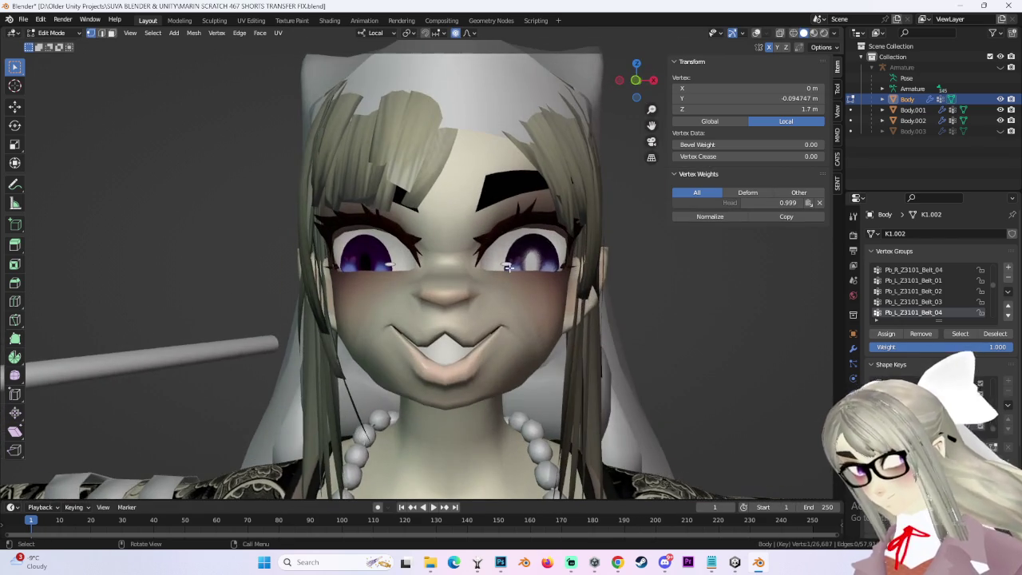
# From a straight front view, move the mouth area with proportional falloff.
pyautogui.click(636, 80)
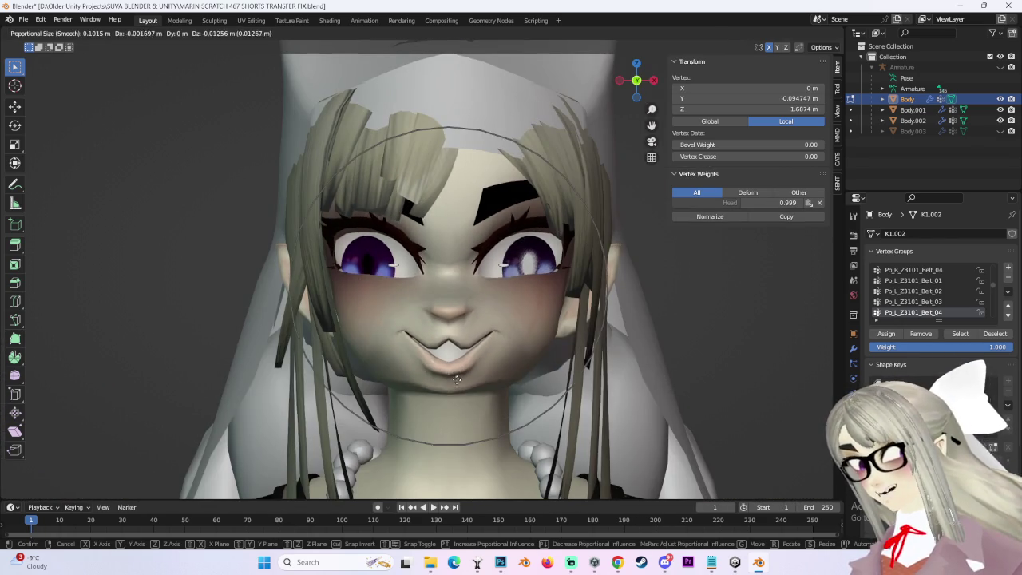
pyautogui.press('g')
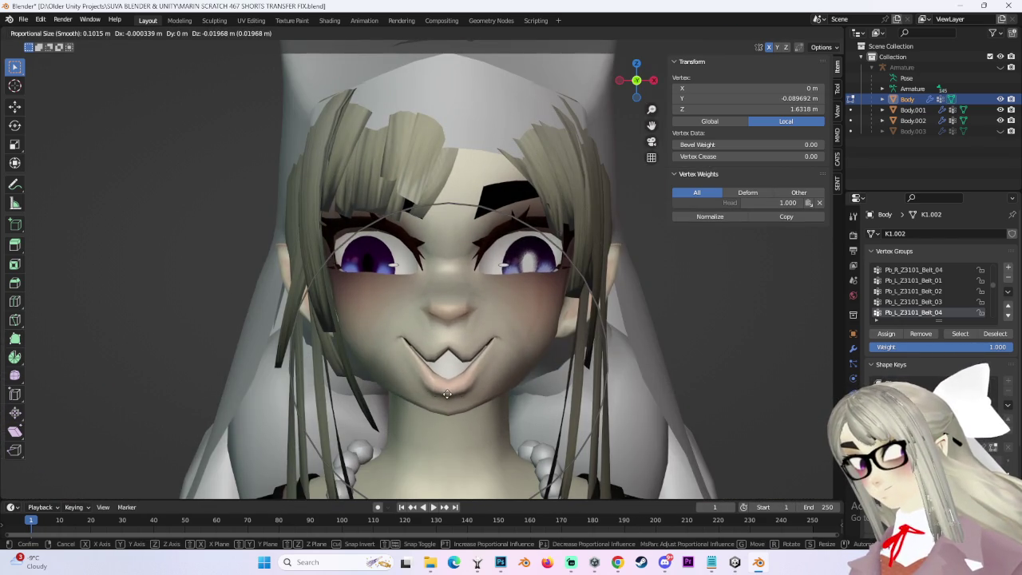
pyautogui.click(456, 328)
pyautogui.scroll(2, 457, 327)
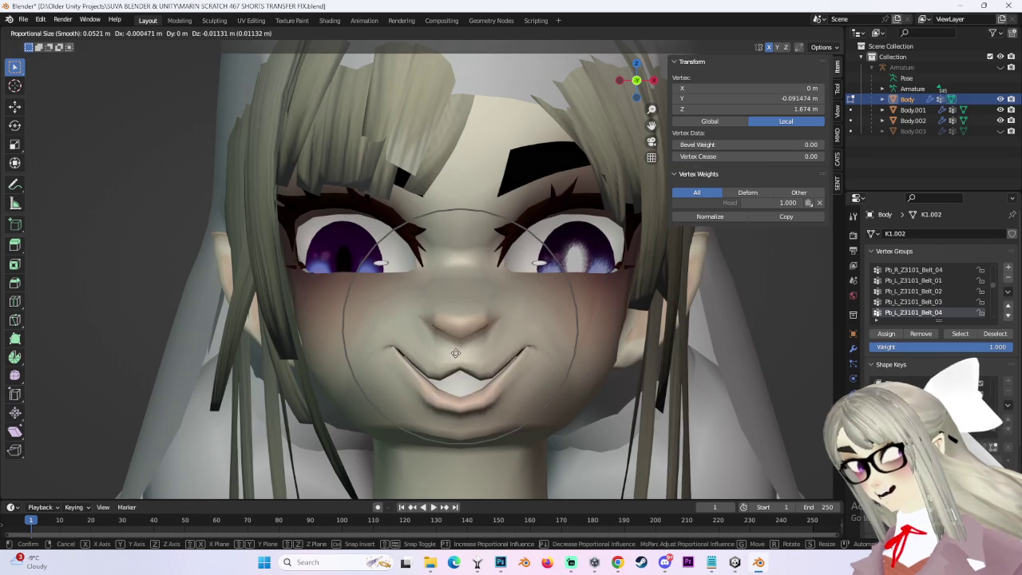
pyautogui.scroll(4, 460, 321)
pyautogui.scroll(4, 459, 320)
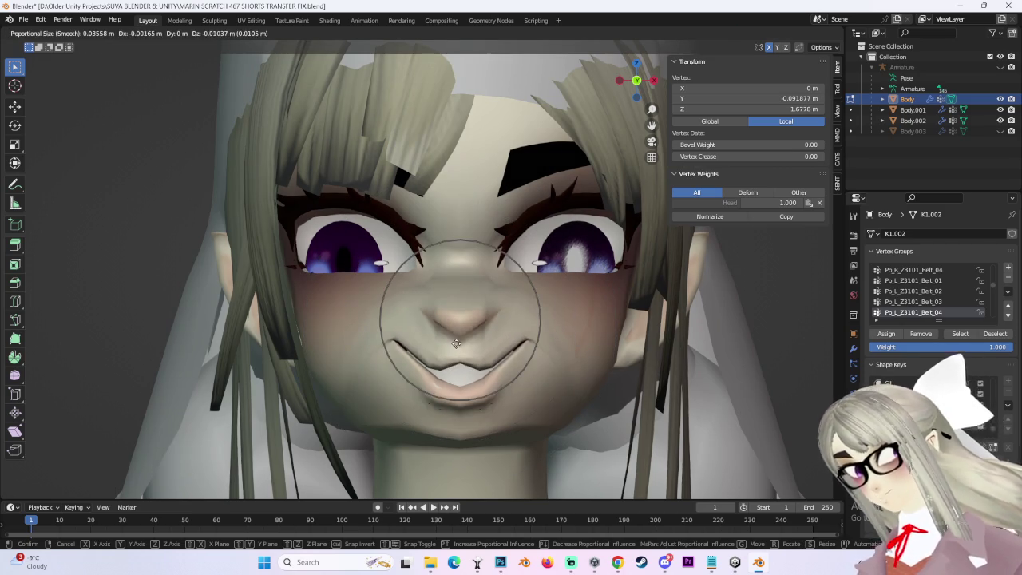
pyautogui.click(459, 300)
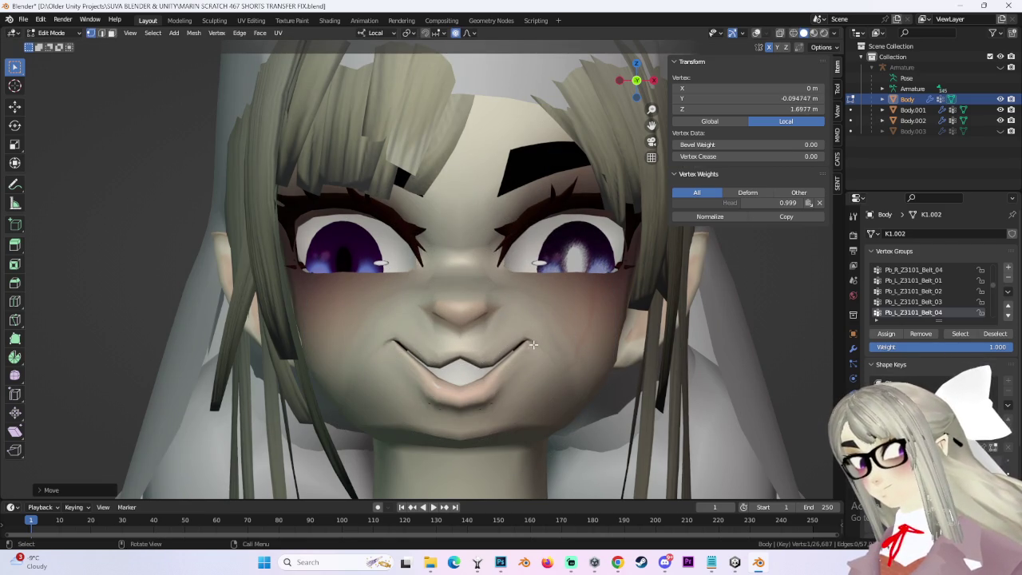
# Retry the mouth-corner move, then softly shift another mouth vertex.
pyautogui.click(437, 361)
pyautogui.press('g')
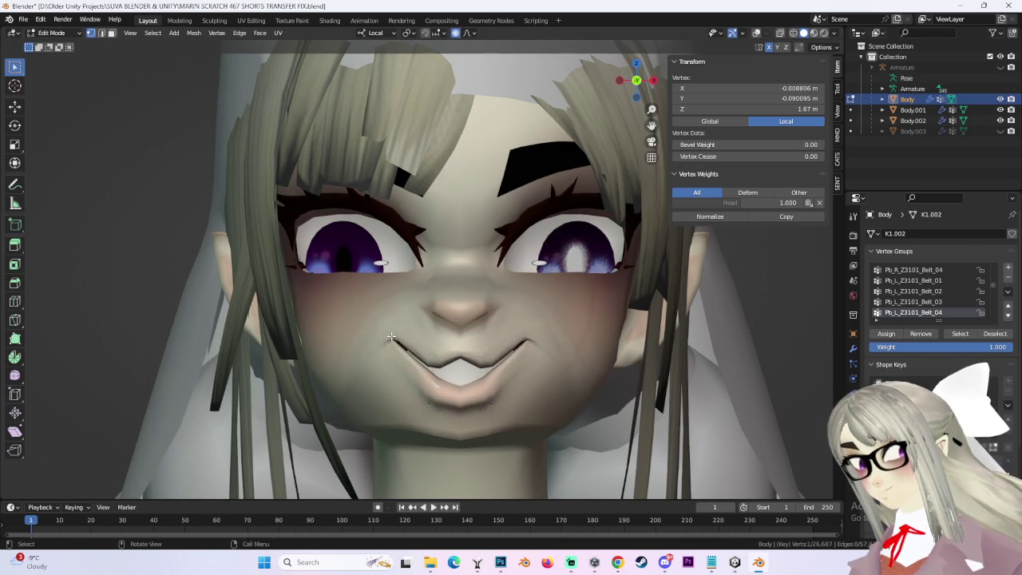
pyautogui.rightClick(510, 368)
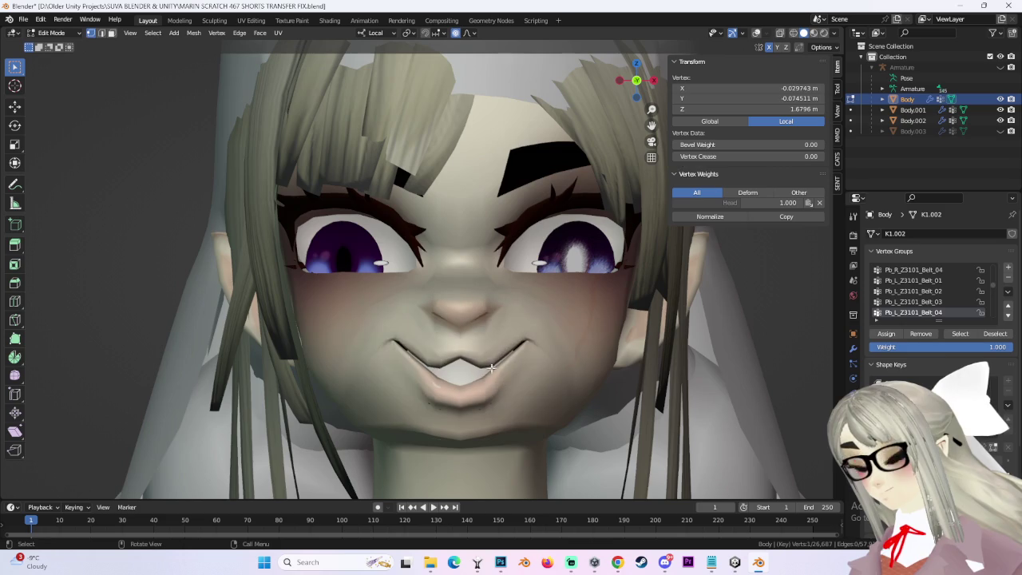
pyautogui.press('g')
pyautogui.rightClick(479, 351)
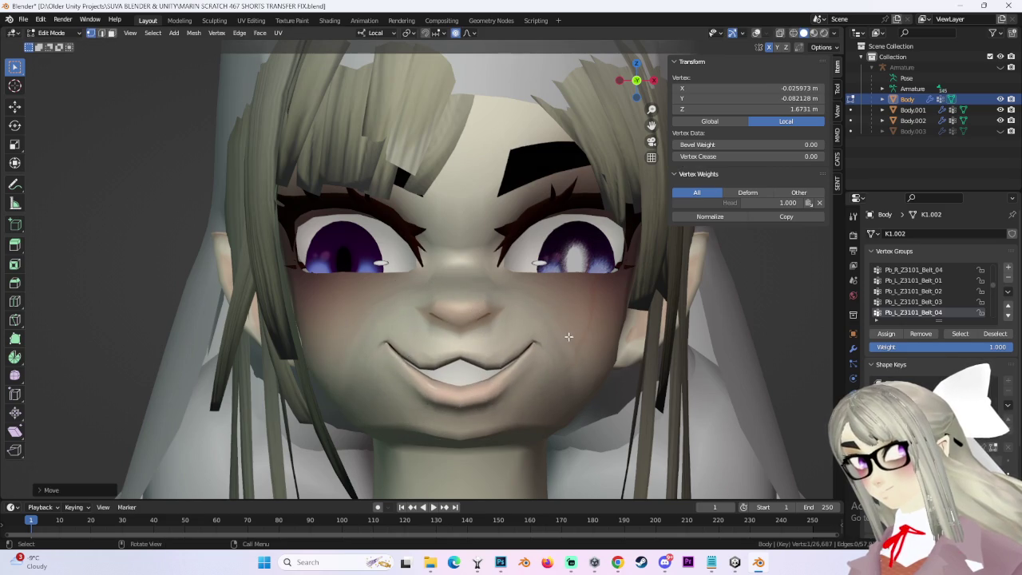
pyautogui.click(527, 345)
pyautogui.press('g')
pyautogui.click(553, 320)
# Soften the left cheek and adjust the area above the eye.
pyautogui.click(345, 285)
pyautogui.press('g')
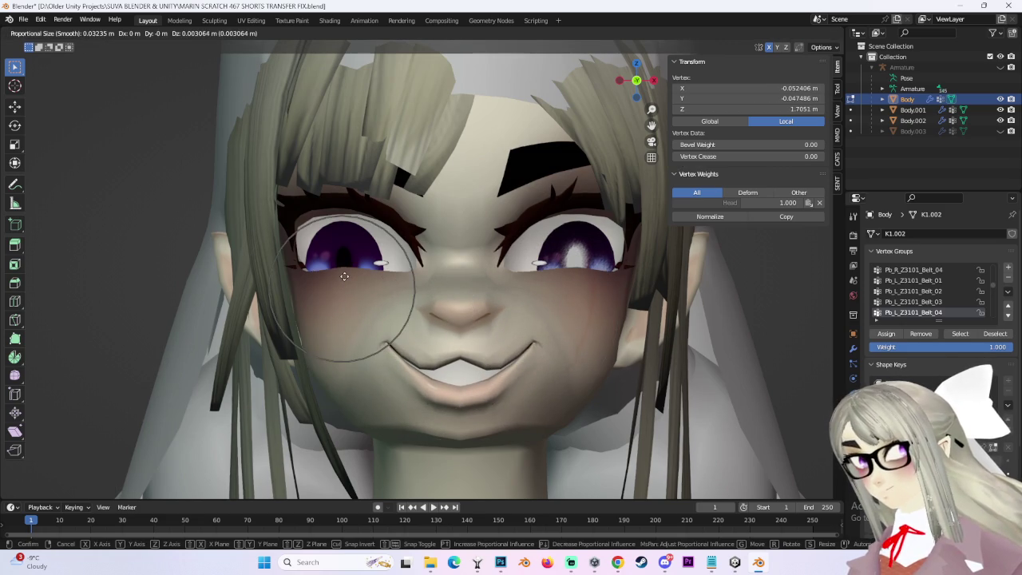
pyautogui.click(343, 276)
pyautogui.press('g')
pyautogui.click(329, 214)
pyautogui.press('g')
pyautogui.click(363, 216)
pyautogui.press('g')
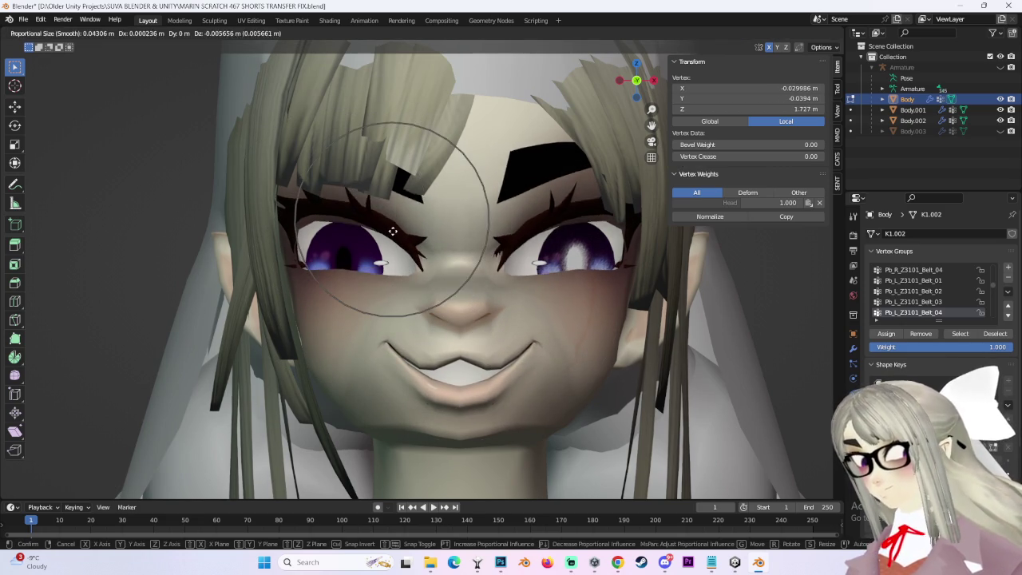
pyautogui.click(396, 217)
# Reshape the cheek and jaw from a side view with repeated falloff moves.
pyautogui.moveTo(397, 216); pyautogui.dragTo(479, 312, button='middle')
pyautogui.scroll(2, 514, 336)
pyautogui.click(514, 337)
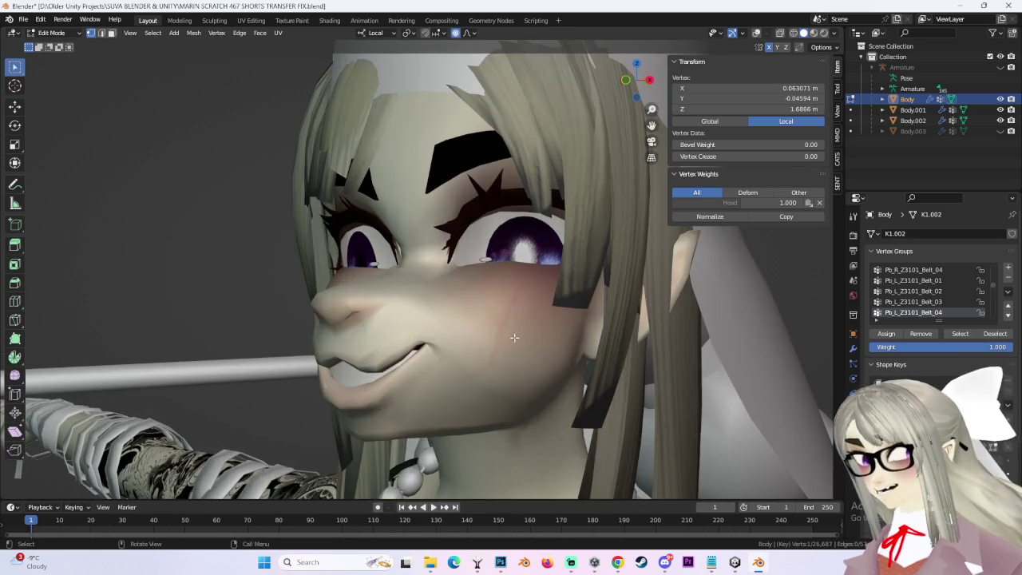
pyautogui.press('g')
pyautogui.click(516, 426)
pyautogui.press('g')
pyautogui.click(531, 333)
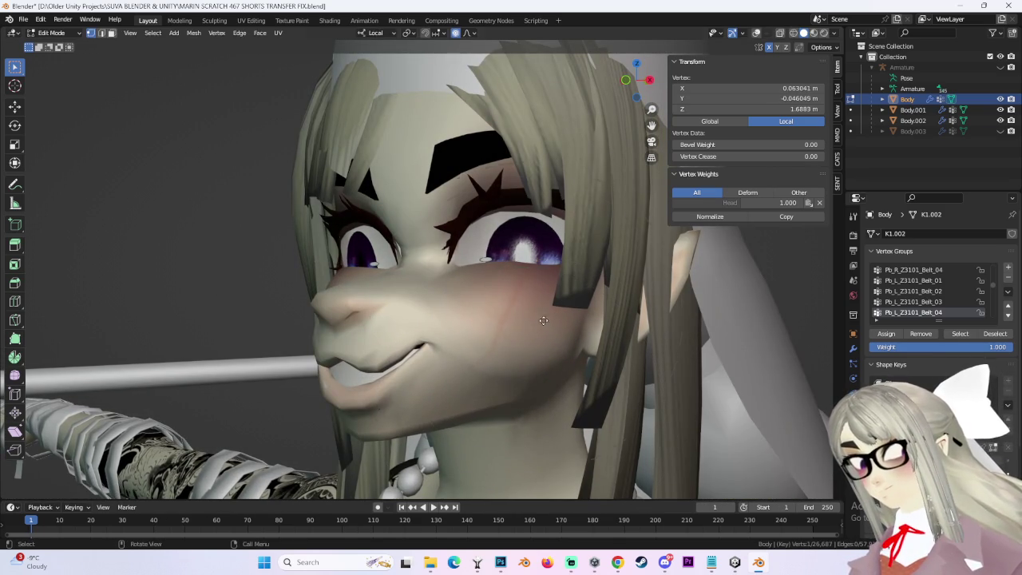
pyautogui.press('g')
pyautogui.click(533, 309)
pyautogui.moveTo(533, 310); pyautogui.dragTo(580, 345, button='middle')
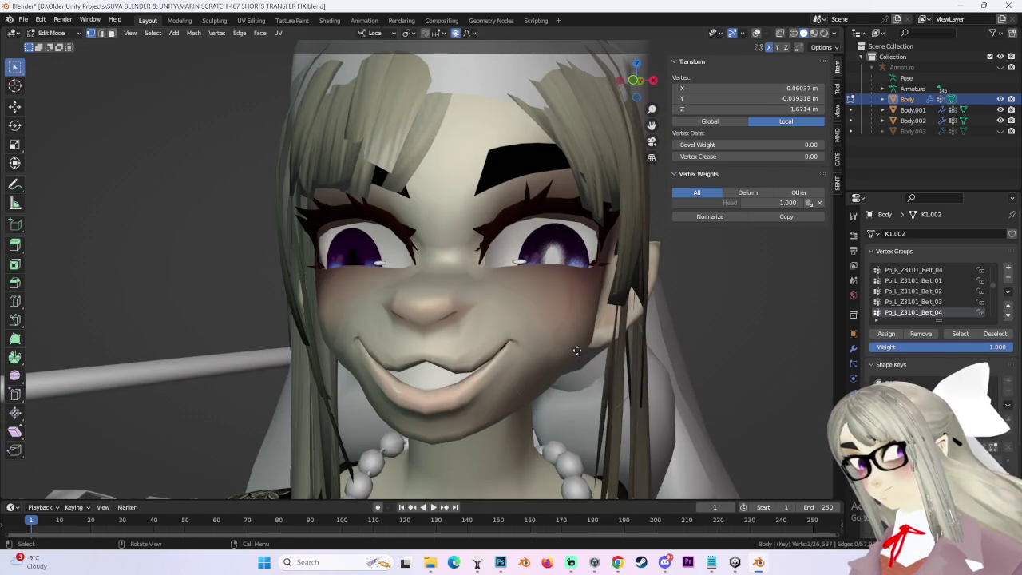
# Adjust the cheek and pull the mouth area into a pout.
pyautogui.press('g')
pyautogui.moveTo(572, 345)
pyautogui.mouseDown(button='middle')
pyautogui.moveTo(360, 377)
pyautogui.moveTo(402, 364)
pyautogui.moveTo(389, 374)
pyautogui.mouseUp(button='middle')
pyautogui.click(360, 376)
pyautogui.press('g')
pyautogui.click(382, 370)
pyautogui.press('g')
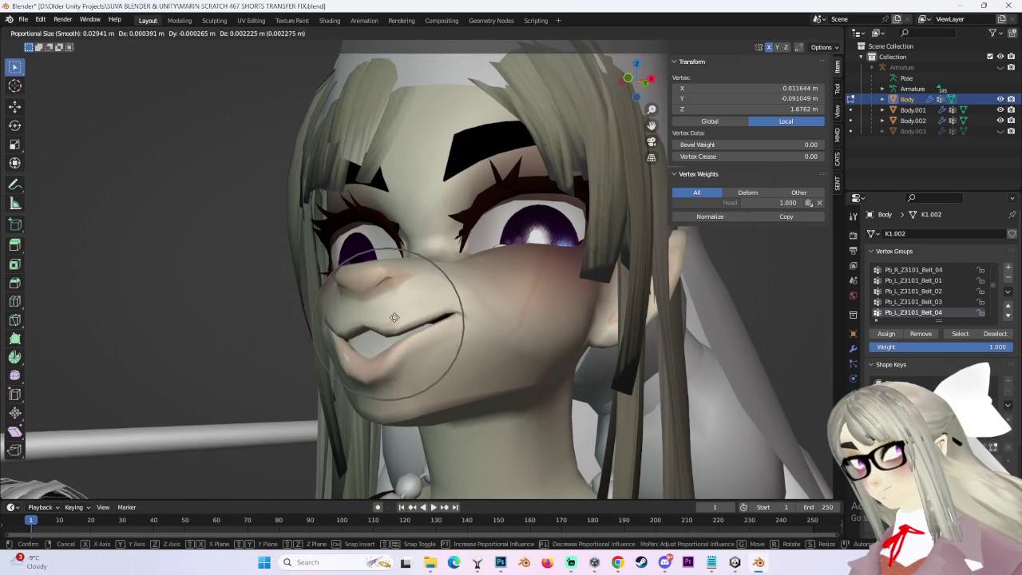
pyautogui.moveTo(394, 318)
pyautogui.mouseDown(button='middle')
pyautogui.moveTo(405, 359)
pyautogui.moveTo(495, 295)
pyautogui.mouseUp(button='middle')
pyautogui.click(415, 359)
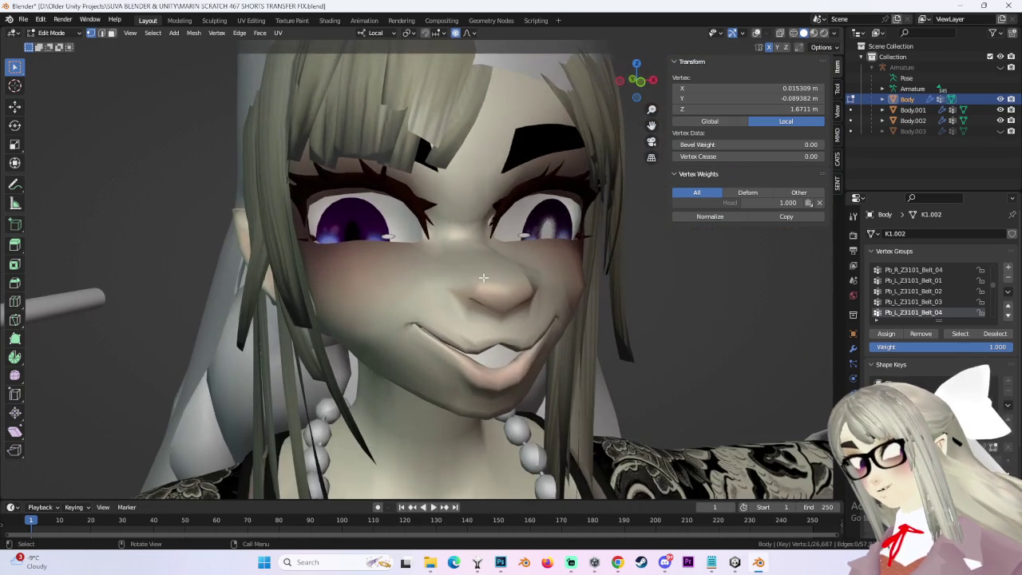
# Nudge the eye-area vertices, finishing with one adjustment from the side.
pyautogui.press('g')
pyautogui.moveTo(421, 241); pyautogui.dragTo(394, 227, button='middle')
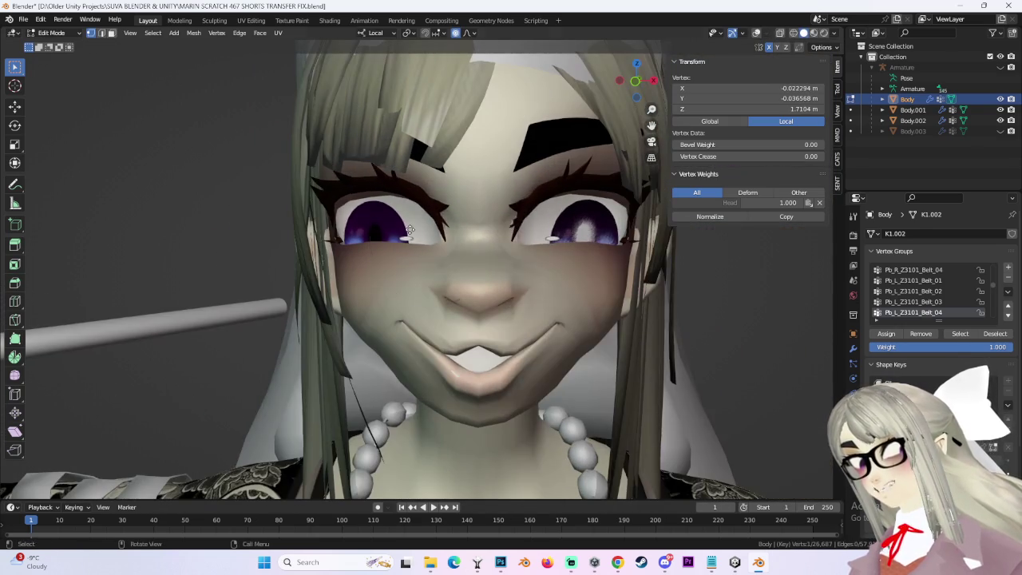
pyautogui.click(385, 239)
pyautogui.press('g')
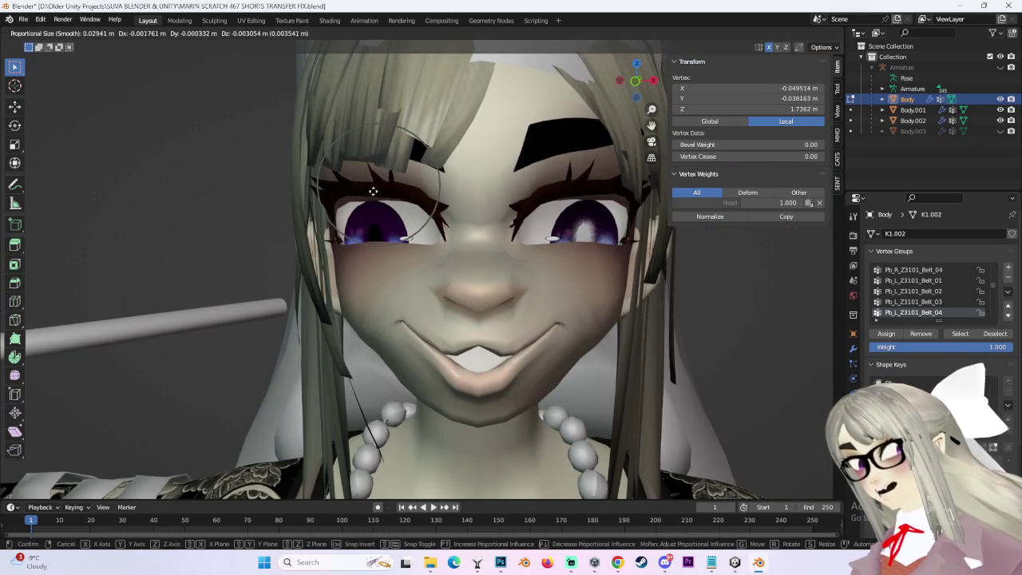
pyautogui.click(391, 231)
pyautogui.moveTo(391, 232)
pyautogui.mouseDown(button='middle')
pyautogui.moveTo(406, 217)
pyautogui.moveTo(618, 286)
pyautogui.moveTo(550, 300)
pyautogui.moveTo(454, 217)
pyautogui.mouseUp(button='middle')
pyautogui.press('g')
pyautogui.click(397, 214)
pyautogui.press('g')
pyautogui.click(548, 297)
pyautogui.scroll(3, 453, 217)
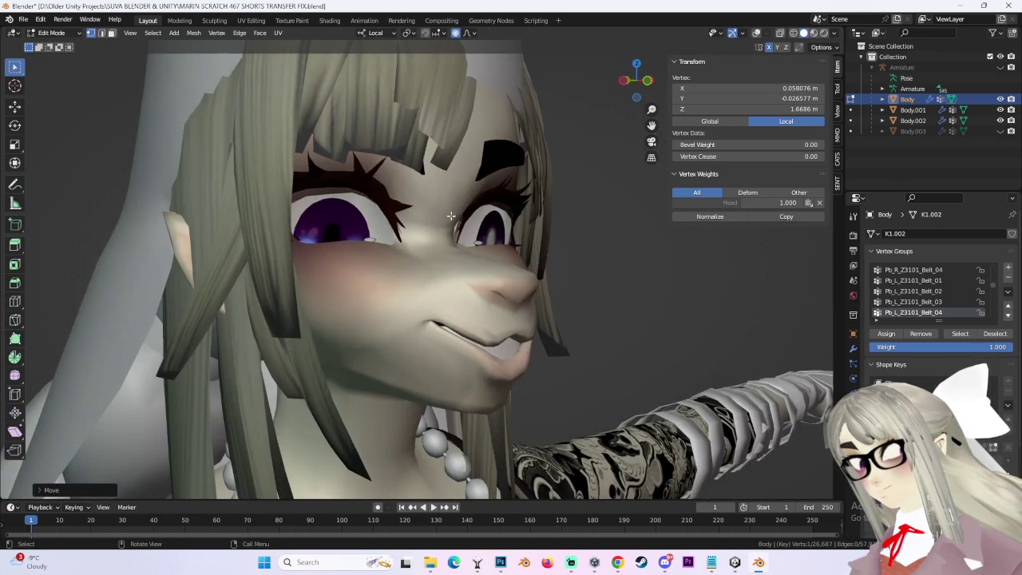
# Raise a vertex near the nose along the Z axis with a proportional move.
pyautogui.press('g')
pyautogui.moveTo(404, 194)
pyautogui.mouseDown(button='middle')
pyautogui.moveTo(509, 219)
pyautogui.moveTo(423, 260)
pyautogui.moveTo(474, 212)
pyautogui.mouseUp(button='middle')
pyautogui.scroll(5, 472, 202)
pyautogui.scroll(4, 472, 203)
pyautogui.press('z')
pyautogui.press('z')
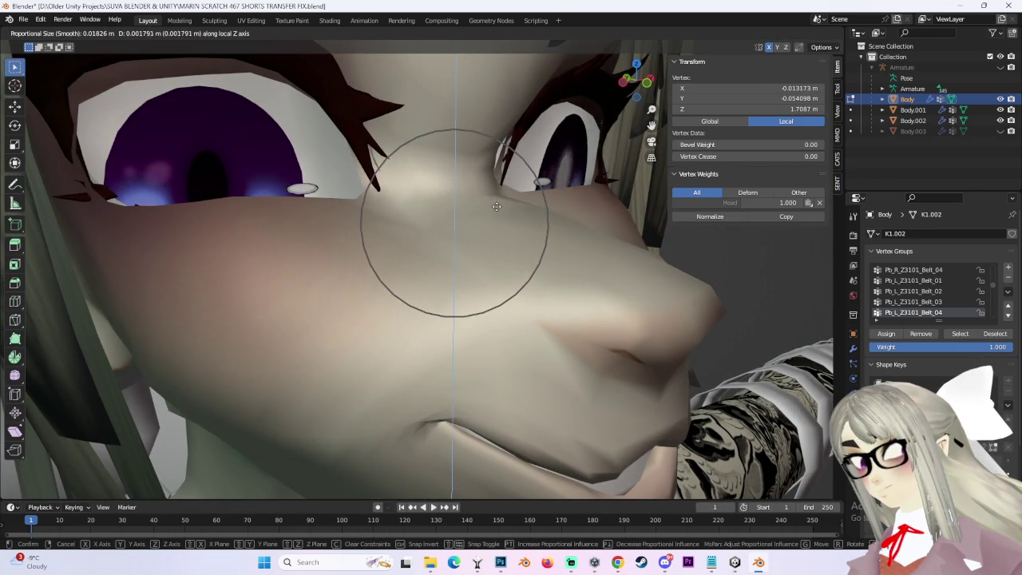
pyautogui.click(497, 207)
# Reshape the nose and nose tip with several soft proportional moves, checking from the side.
pyautogui.moveTo(497, 207); pyautogui.dragTo(543, 267, button='middle')
pyautogui.press('g')
pyautogui.click(543, 266)
pyautogui.press('g')
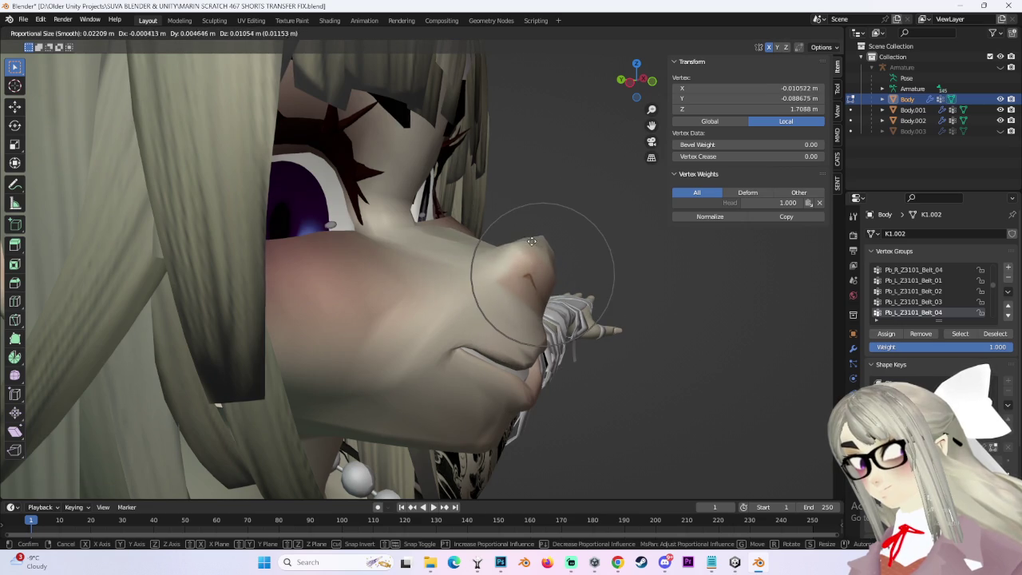
pyautogui.click(531, 239)
pyautogui.moveTo(532, 240); pyautogui.dragTo(499, 286, button='middle')
pyautogui.press('g')
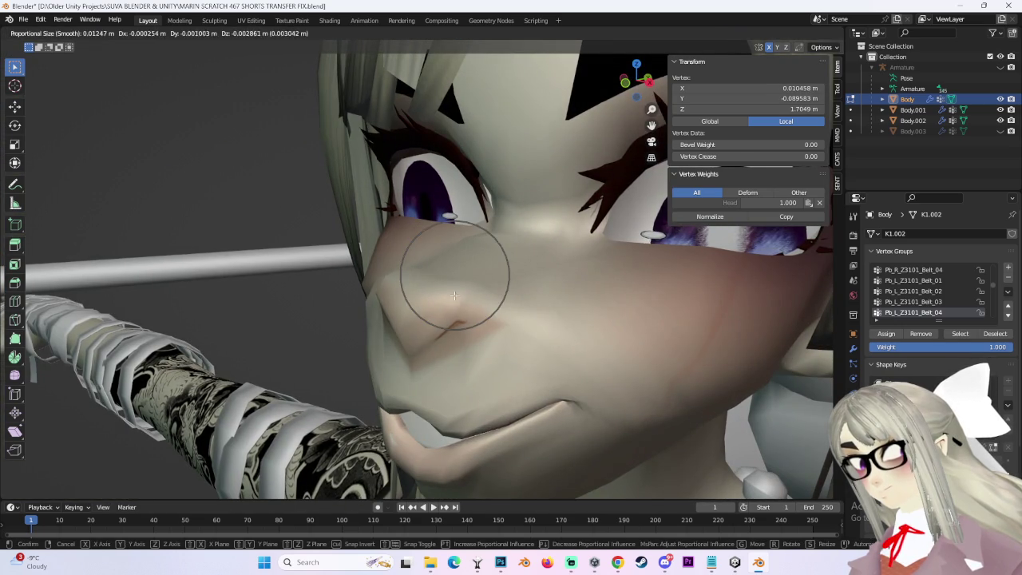
pyautogui.click(453, 295)
pyautogui.moveTo(453, 295); pyautogui.dragTo(508, 272, button='middle')
pyautogui.press('g')
pyautogui.click(445, 270)
# Refine the nose vertices from the front with more soft moves, sharpening the tip.
pyautogui.press('g')
pyautogui.click(480, 277)
pyautogui.press('g')
pyautogui.click(483, 289)
pyautogui.moveTo(483, 289)
pyautogui.mouseDown(button='middle')
pyautogui.moveTo(486, 310)
pyautogui.moveTo(474, 295)
pyautogui.mouseUp(button='middle')
pyautogui.press('g')
pyautogui.click(481, 305)
pyautogui.press('g')
pyautogui.click(471, 320)
pyautogui.press('g')
pyautogui.click(467, 327)
pyautogui.moveTo(467, 327); pyautogui.dragTo(435, 352, button='middle')
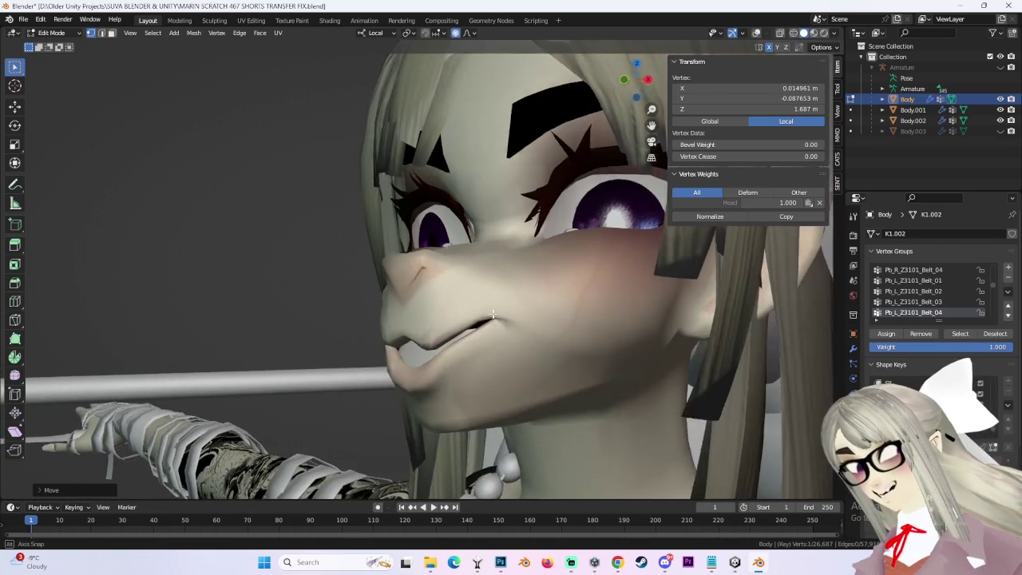
# Nudge the lip vertices with proportional moves.
pyautogui.press('g')
pyautogui.click(427, 328)
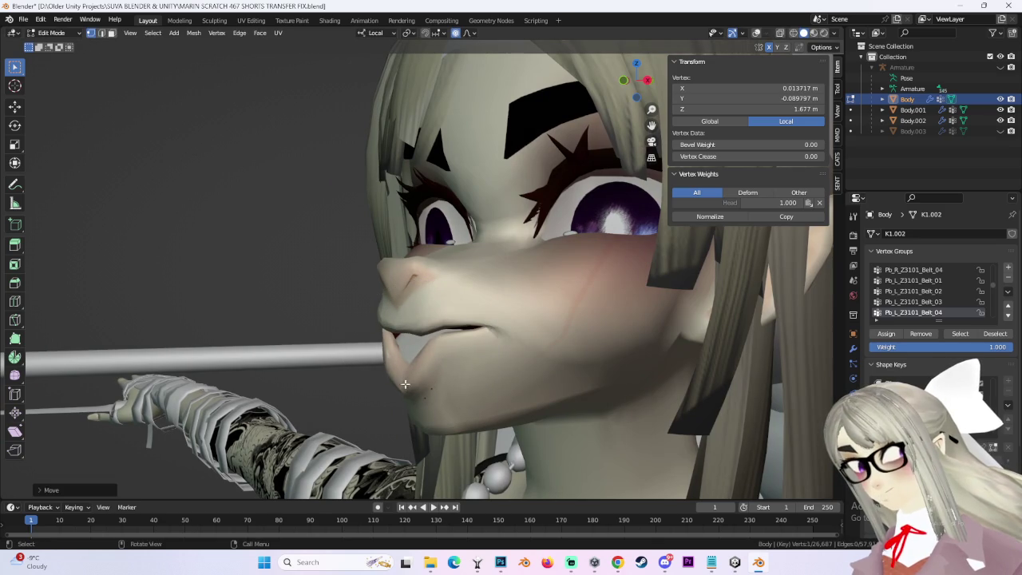
pyautogui.press('g')
pyautogui.click(435, 356)
pyautogui.moveTo(435, 356)
pyautogui.mouseDown(button='middle')
pyautogui.moveTo(514, 334)
pyautogui.moveTo(471, 335)
pyautogui.moveTo(479, 393)
pyautogui.mouseUp(button='middle')
pyautogui.press('g')
pyautogui.click(467, 339)
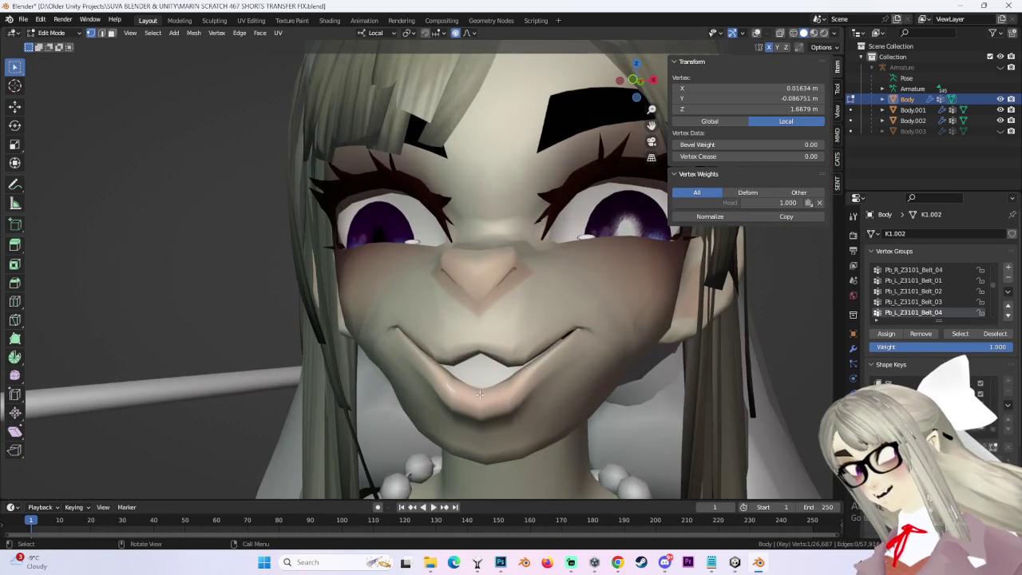
# Switch the proportional falloff to Smooth and move the lips to close the mouth, undoing one attempt.
pyautogui.click(469, 32)
pyautogui.click(495, 69)
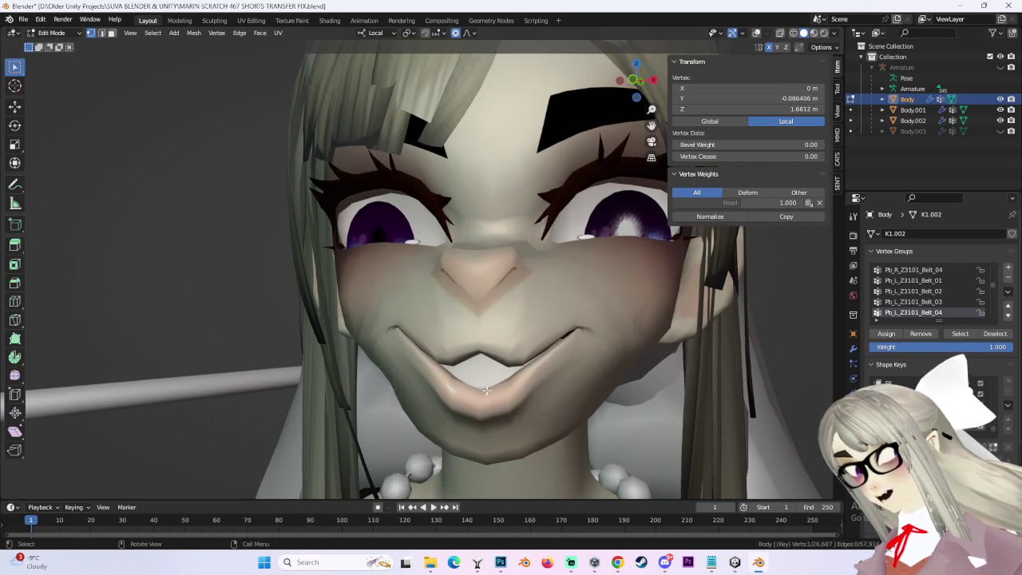
pyautogui.press('g')
pyautogui.click(486, 404)
pyautogui.press('g')
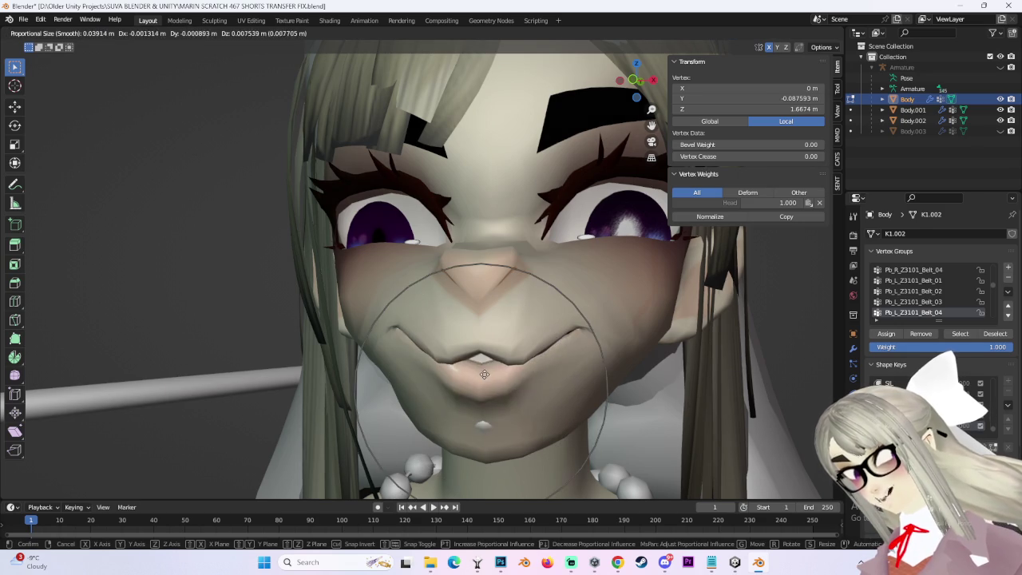
pyautogui.moveTo(483, 369); pyautogui.dragTo(414, 440, button='middle')
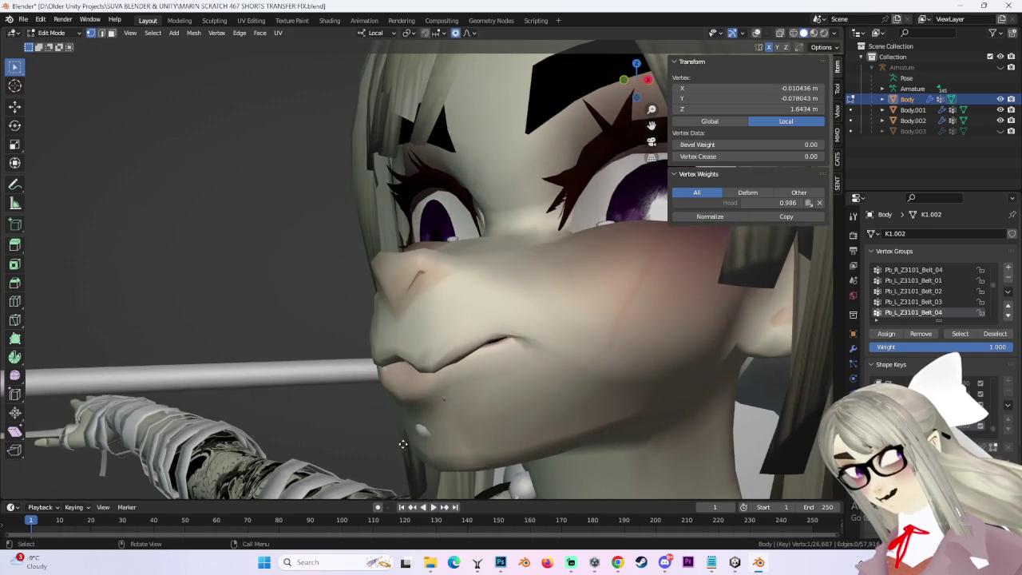
pyautogui.click(414, 440)
pyautogui.hotkey('ctrl', 'z')
pyautogui.press('g')
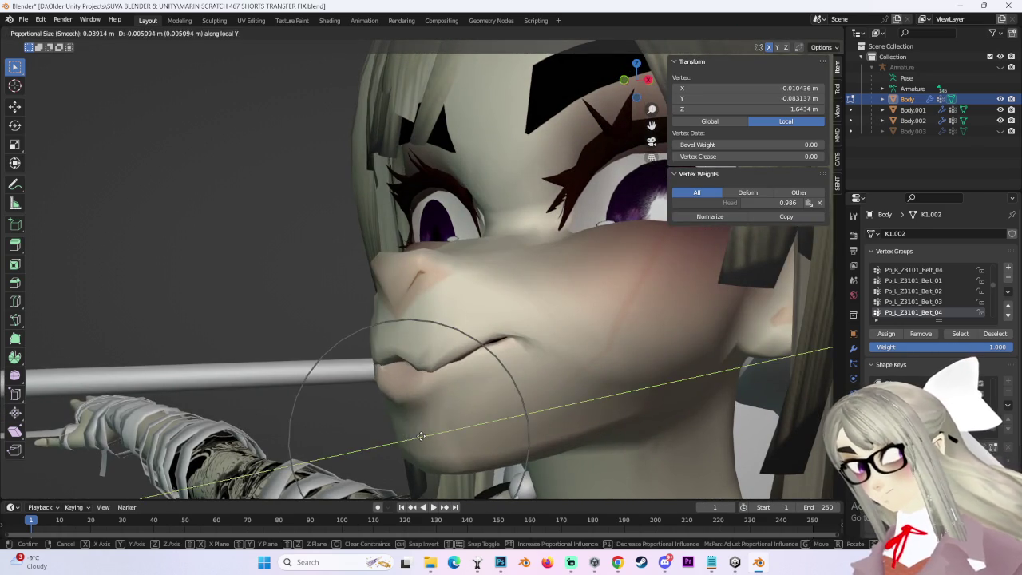
pyautogui.click(471, 394)
pyautogui.moveTo(471, 393)
pyautogui.mouseDown(button='middle')
pyautogui.moveTo(515, 241)
pyautogui.moveTo(471, 229)
pyautogui.mouseUp(button='middle')
# Raise a vertex on the nose bridge.
pyautogui.click(469, 226)
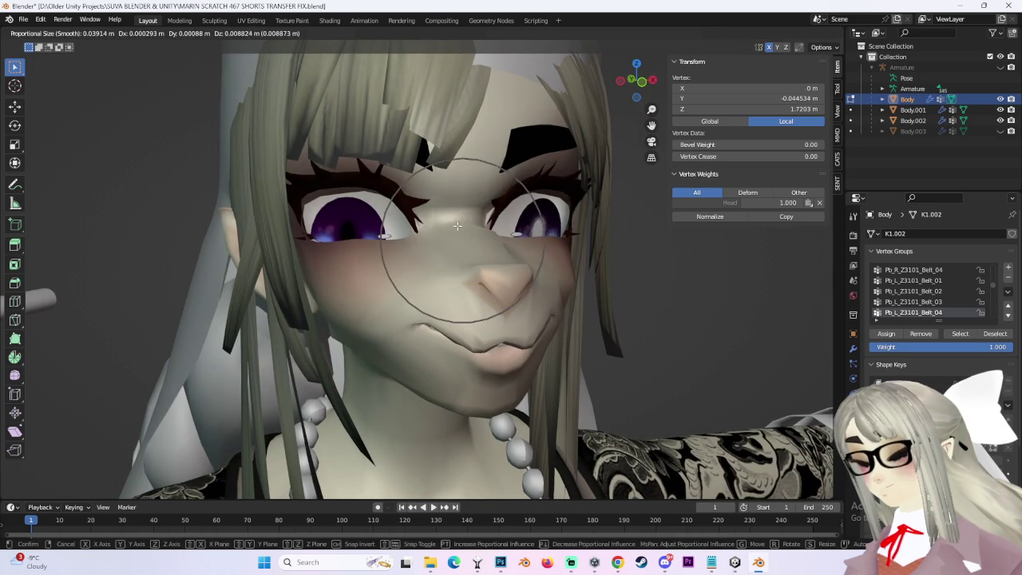
pyautogui.press('g')
pyautogui.click(471, 214)
pyautogui.moveTo(471, 214)
pyautogui.mouseDown(button='middle')
pyautogui.moveTo(521, 215)
pyautogui.moveTo(513, 206)
pyautogui.mouseUp(button='middle')
# Reapply Smooth falloff and deform the lower face with soft moves, then snap to front view.
pyautogui.click(466, 32)
pyautogui.press('g')
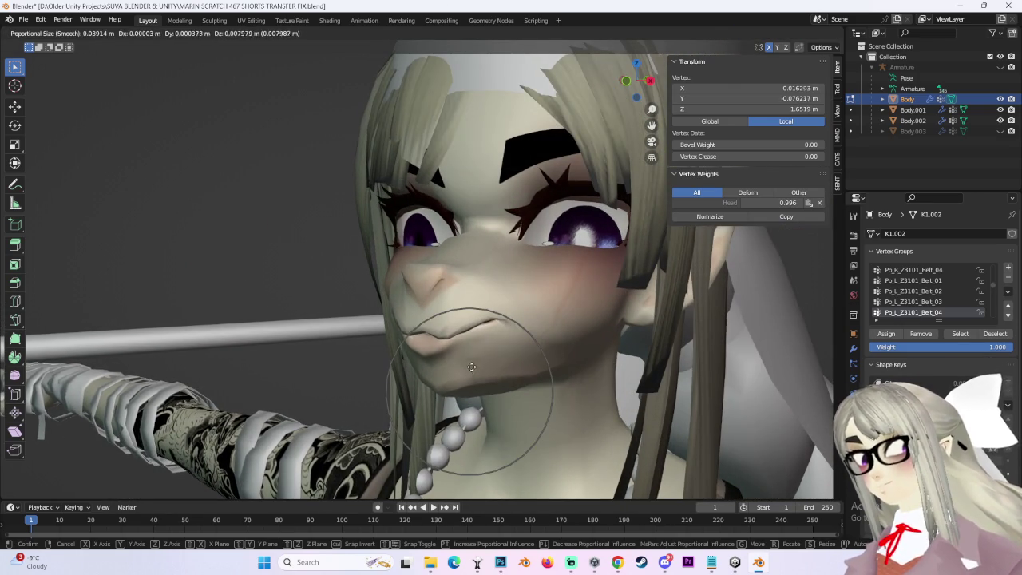
pyautogui.moveTo(471, 370); pyautogui.dragTo(504, 374, button='middle')
pyautogui.scroll(-2, 506, 383)
pyautogui.scroll(-2, 504, 385)
pyautogui.click(433, 392)
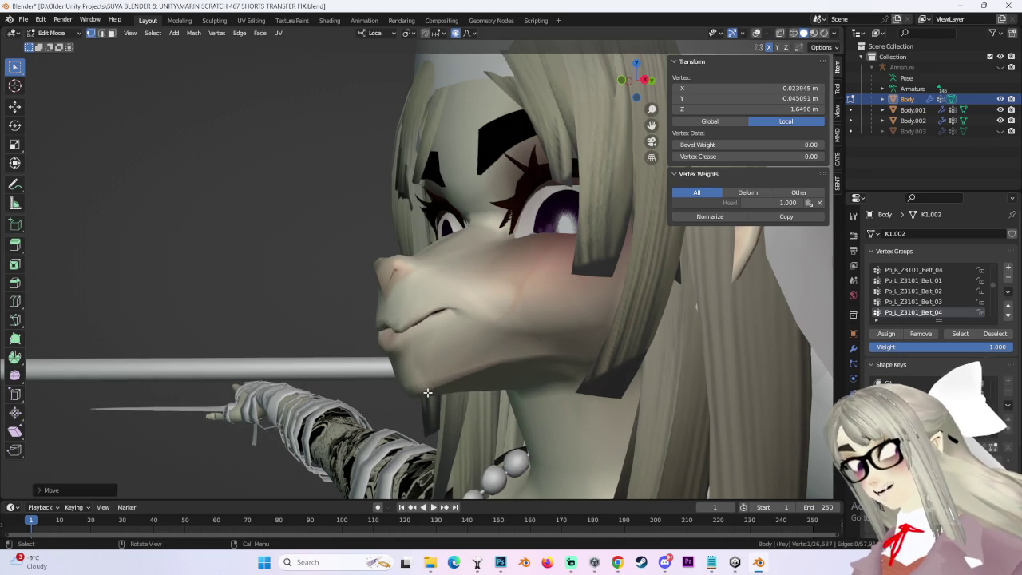
pyautogui.press('g')
pyautogui.click(505, 349)
pyautogui.press('KP_1')
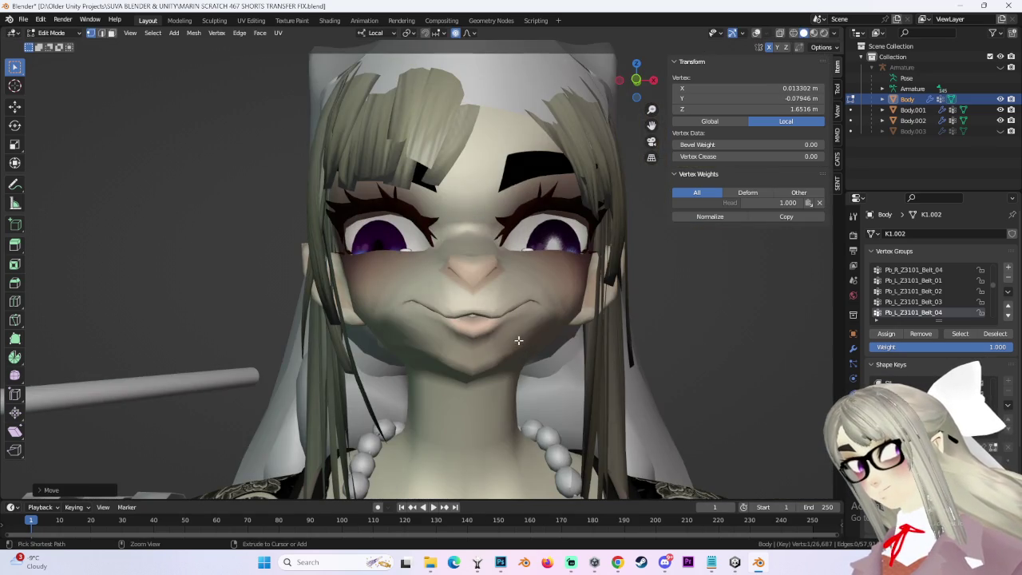
# Select another face vertex and soft-move it from a three-quarter view.
pyautogui.moveTo(543, 331); pyautogui.dragTo(473, 301, button='middle')
pyautogui.click(473, 301)
pyautogui.press('g')
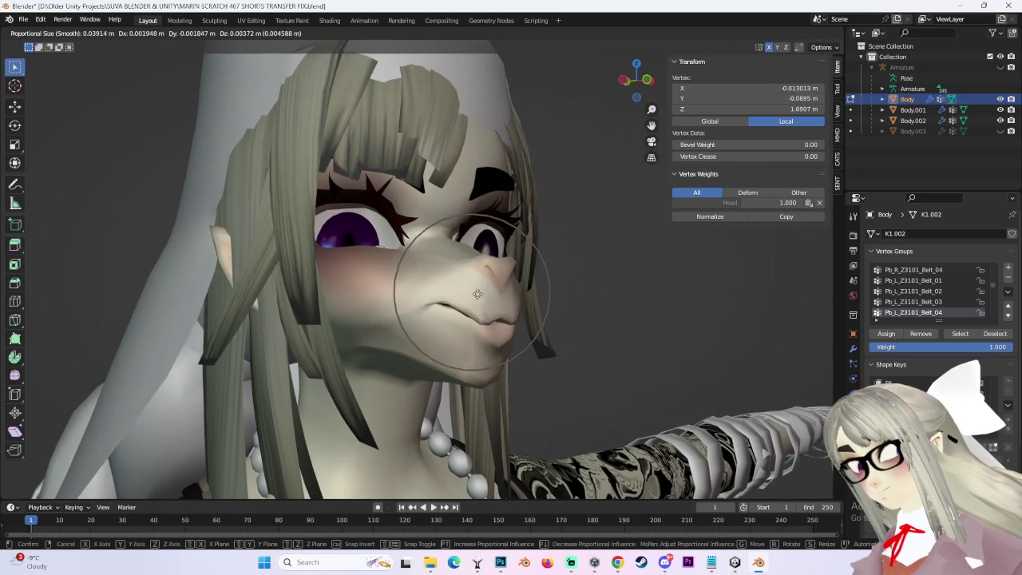
pyautogui.click(471, 298)
pyautogui.moveTo(492, 285); pyautogui.dragTo(507, 285, button='middle')
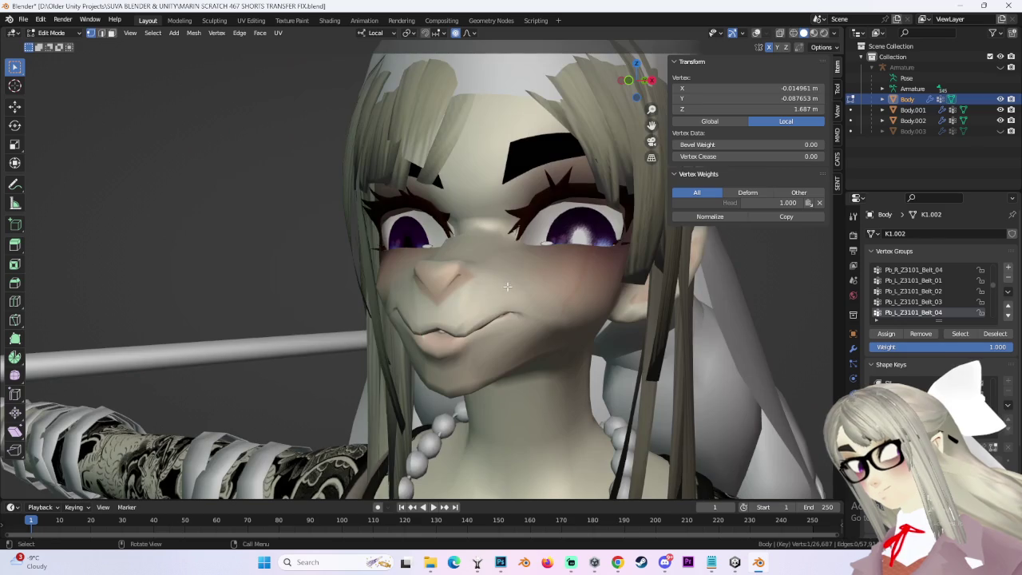
pyautogui.scroll(-5, 487, 298)
pyautogui.scroll(-3, 558, 200)
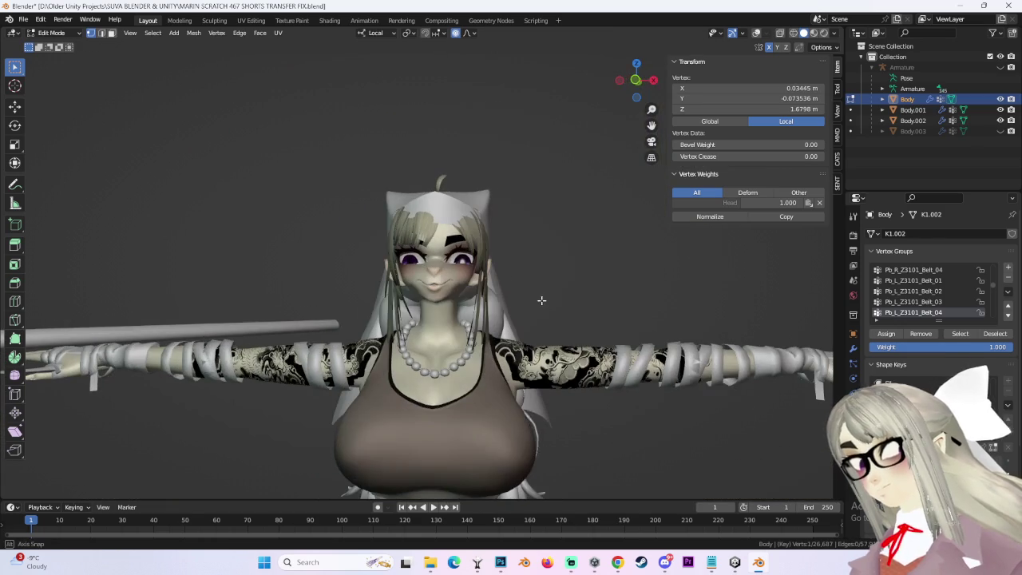
pyautogui.scroll(3, 570, 239)
pyautogui.scroll(1, 567, 269)
pyautogui.scroll(2, 479, 319)
# Push the mouth, chin and lips into a pursed shape with soft moves.
pyautogui.press('g')
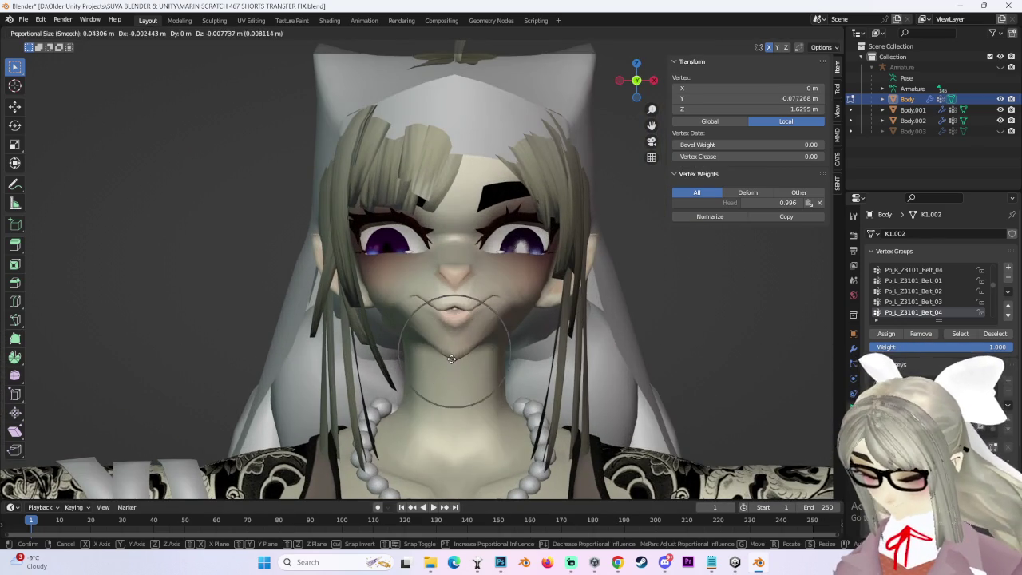
pyautogui.scroll(-5, 458, 349)
pyautogui.click(462, 358)
pyautogui.moveTo(461, 359); pyautogui.dragTo(517, 343, button='middle')
pyautogui.press('g')
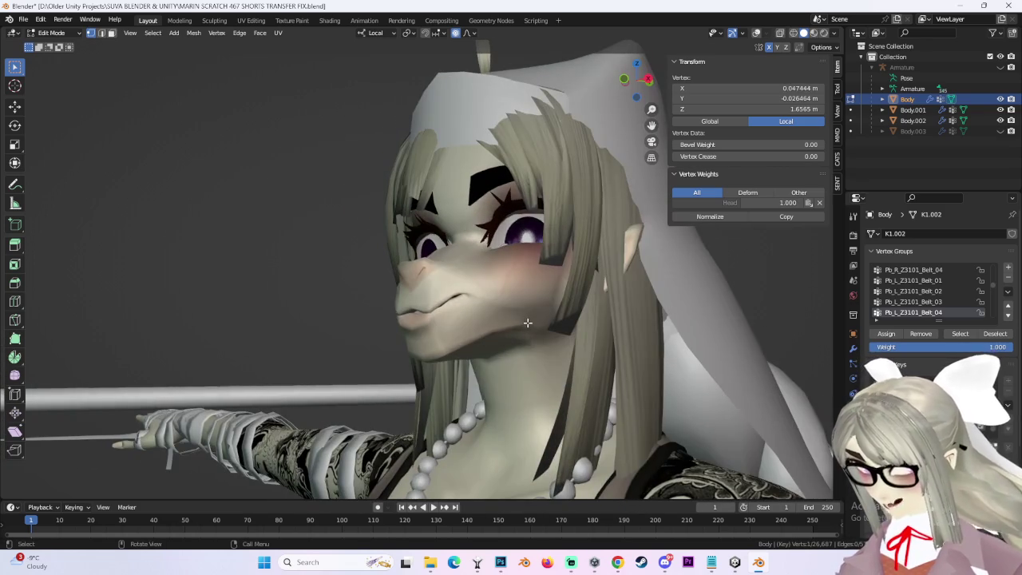
pyautogui.scroll(5, 519, 343)
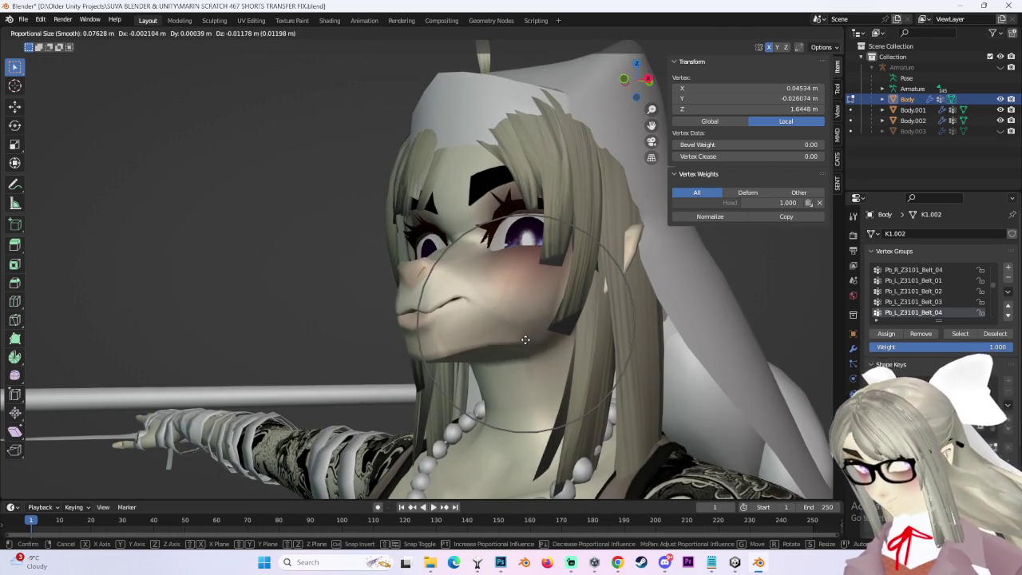
pyautogui.click(525, 339)
pyautogui.moveTo(525, 339)
pyautogui.mouseDown(button='middle')
pyautogui.moveTo(537, 357)
pyautogui.moveTo(496, 353)
pyautogui.moveTo(445, 318)
pyautogui.mouseUp(button='middle')
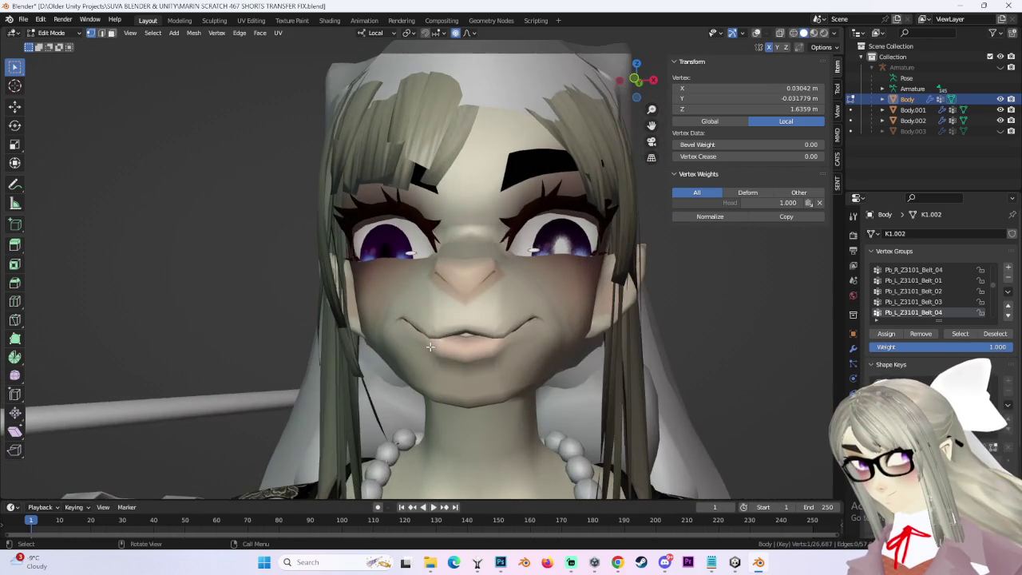
# Make a final lip adjustment, cancelling one attempt, and switch to Object Mode.
pyautogui.press('g')
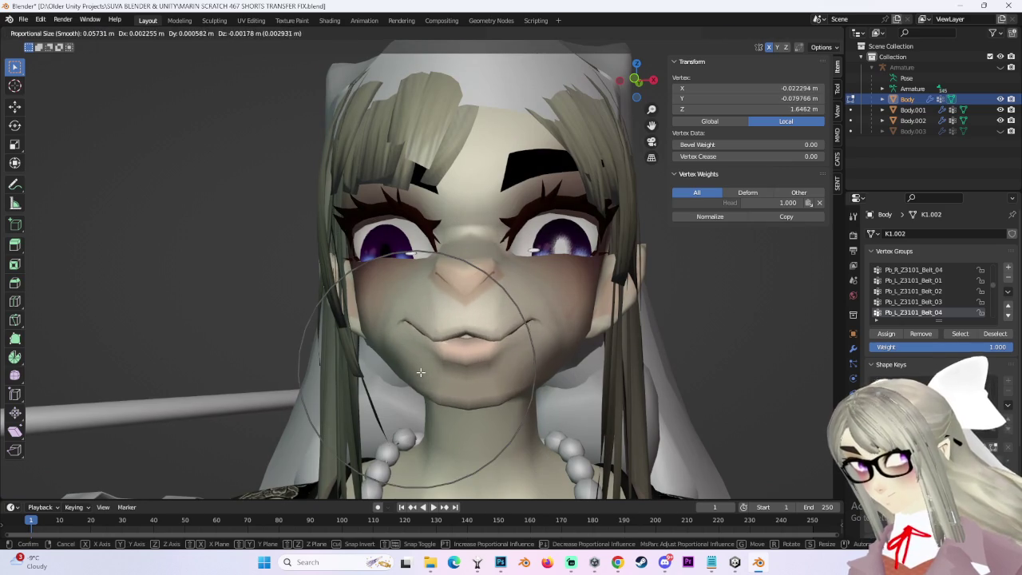
pyautogui.press('Escape')
pyautogui.scroll(3, 635, 75)
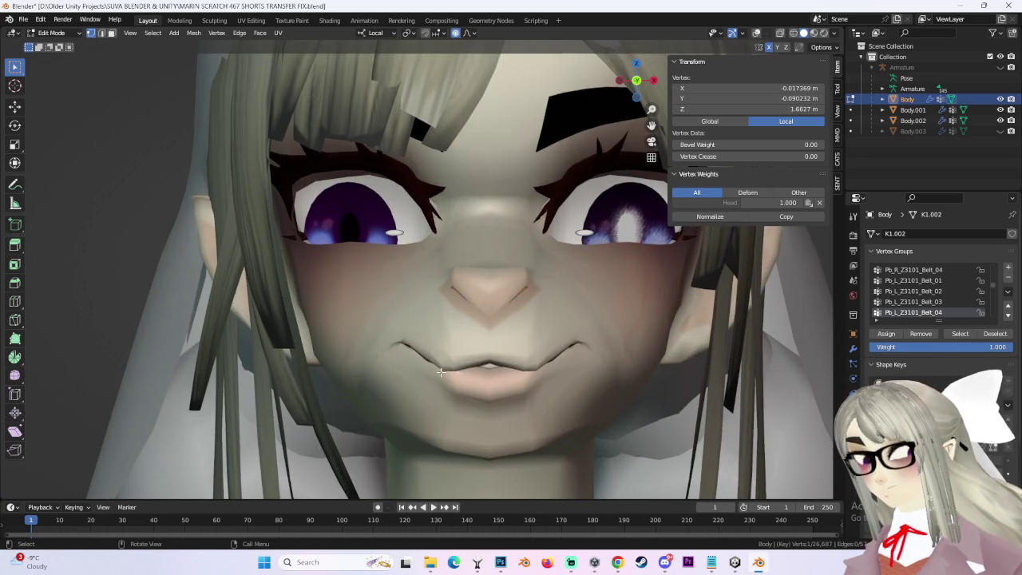
pyautogui.press('g')
pyautogui.click(439, 354)
pyautogui.scroll(-4, 542, 337)
pyautogui.click(52, 33)
pyautogui.click(51, 46)
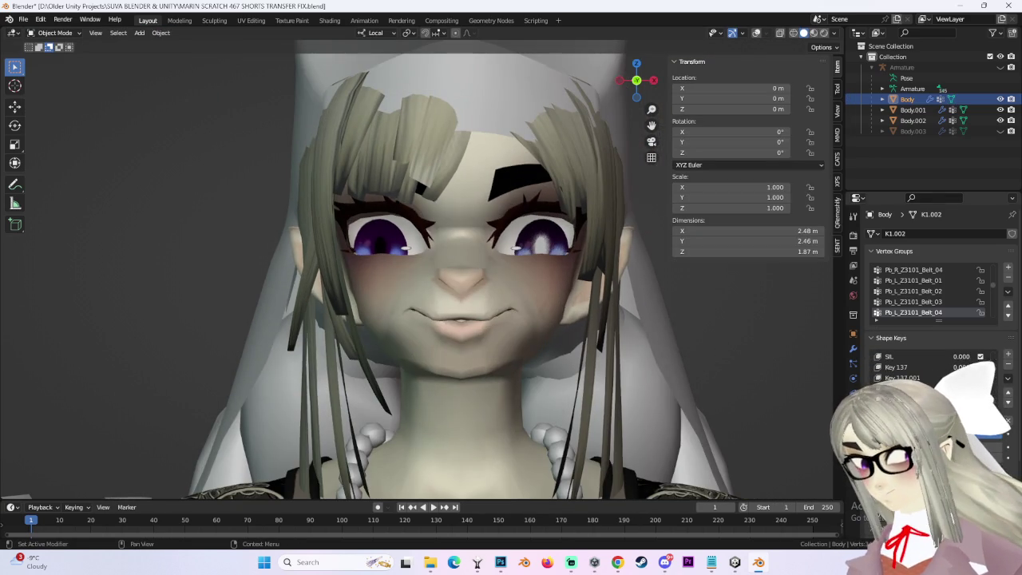
# Orbit around the head in Object Mode to inspect the closed-lip pout, then return to Edit Mode.
pyautogui.moveTo(463, 322)
pyautogui.mouseDown(button='middle')
pyautogui.moveTo(529, 309)
pyautogui.moveTo(612, 151)
pyautogui.mouseUp(button='middle')
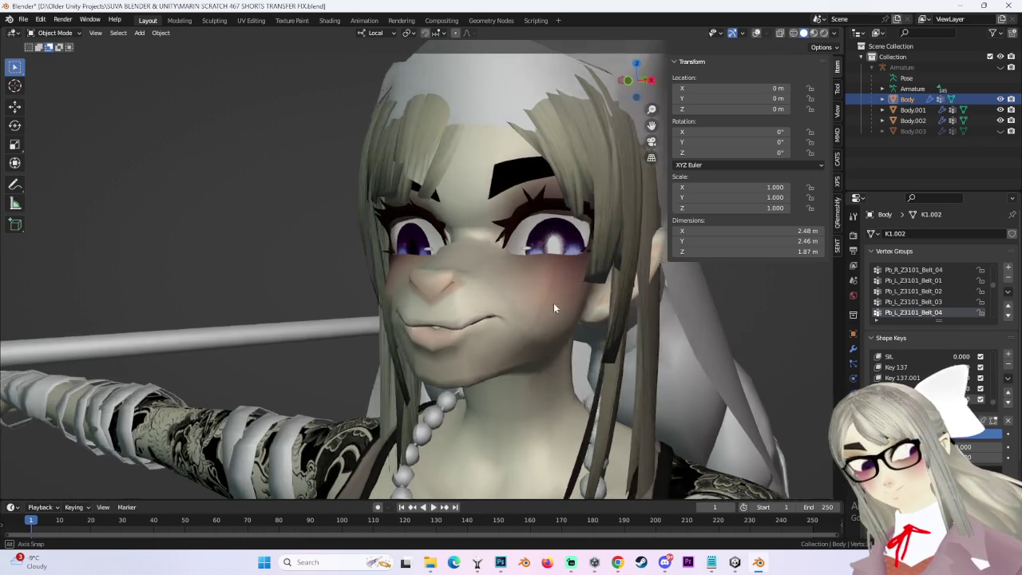
pyautogui.moveTo(639, 87); pyautogui.dragTo(473, 285)
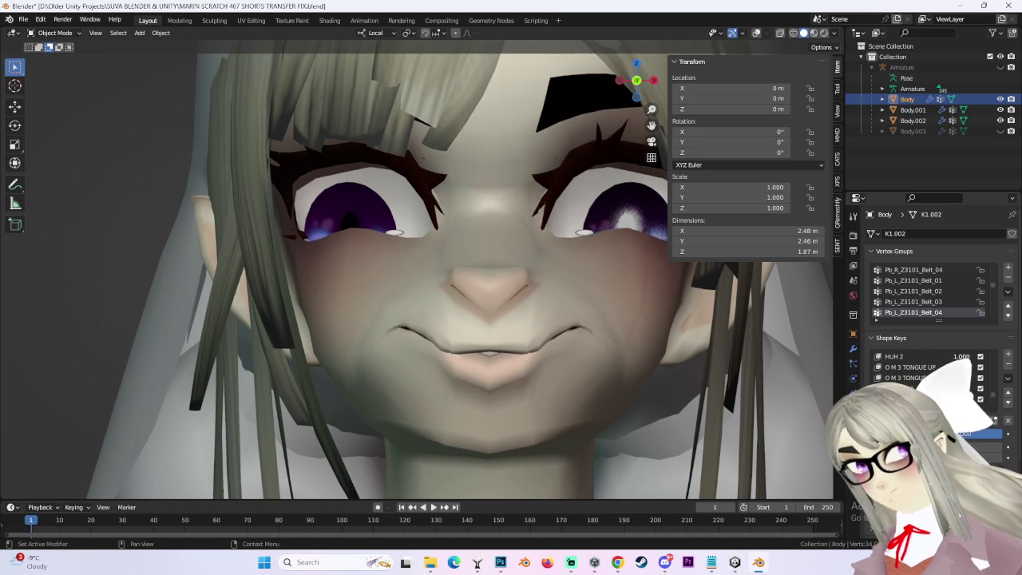
pyautogui.scroll(-3, 479, 303)
pyautogui.moveTo(511, 303)
pyautogui.mouseDown(button='middle')
pyautogui.moveTo(470, 302)
pyautogui.moveTo(546, 313)
pyautogui.moveTo(460, 279)
pyautogui.mouseUp(button='middle')
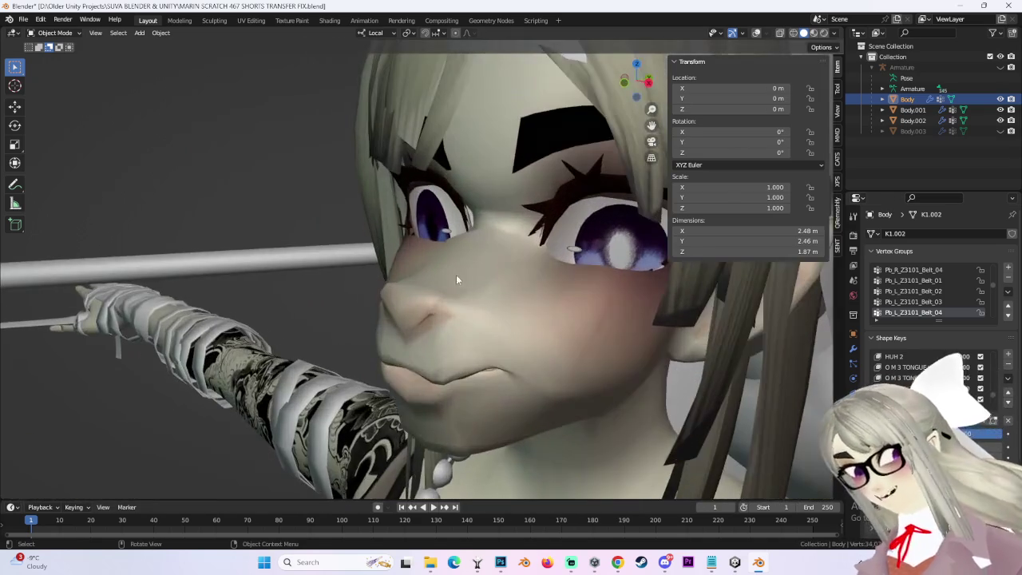
pyautogui.click(54, 57)
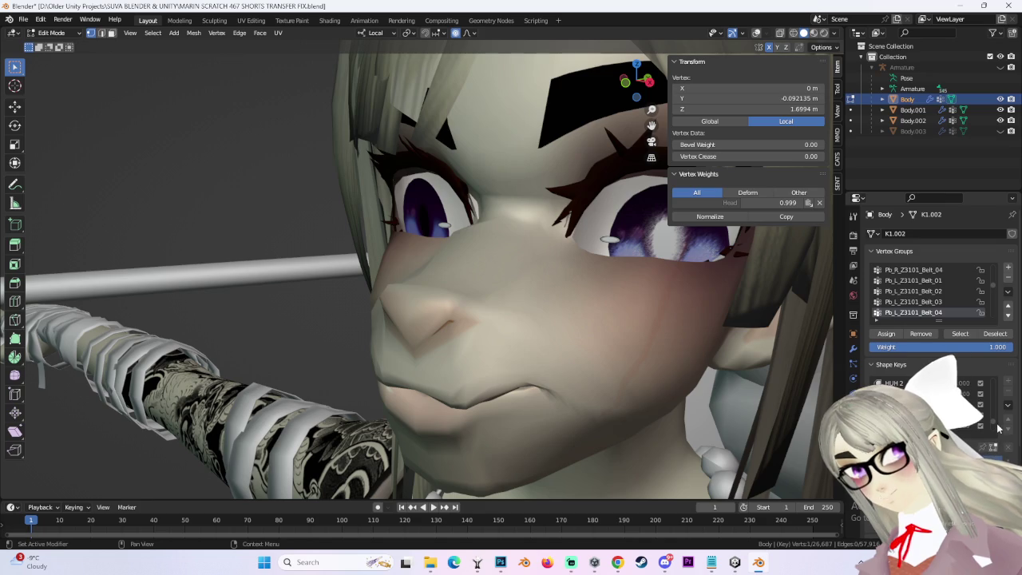
# Soft-move the nose vertices toward a smaller tip with proportional editing.
pyautogui.press('g')
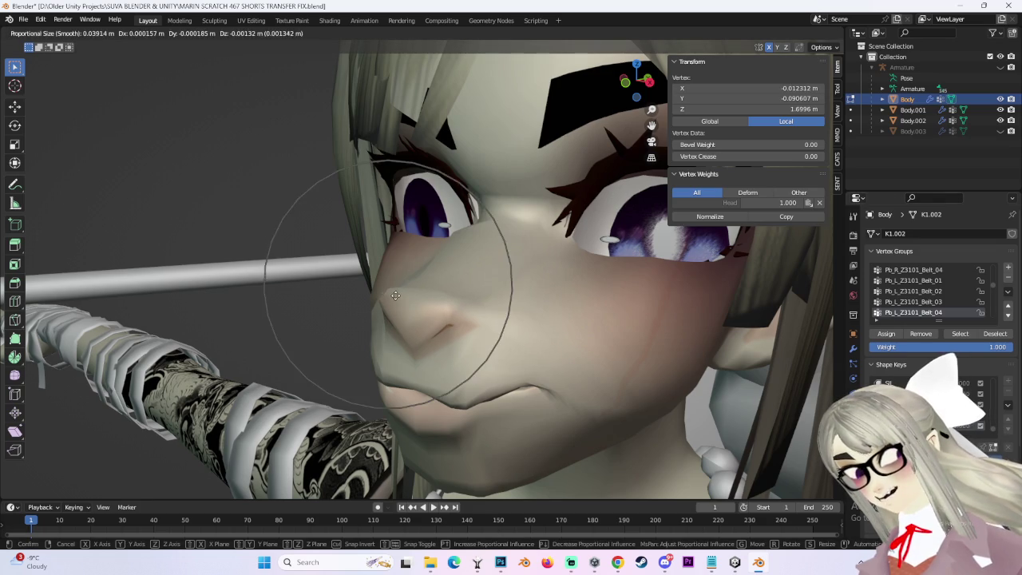
pyautogui.click(399, 303)
pyautogui.moveTo(399, 303); pyautogui.dragTo(617, 266, button='middle')
pyautogui.scroll(1, 479, 276)
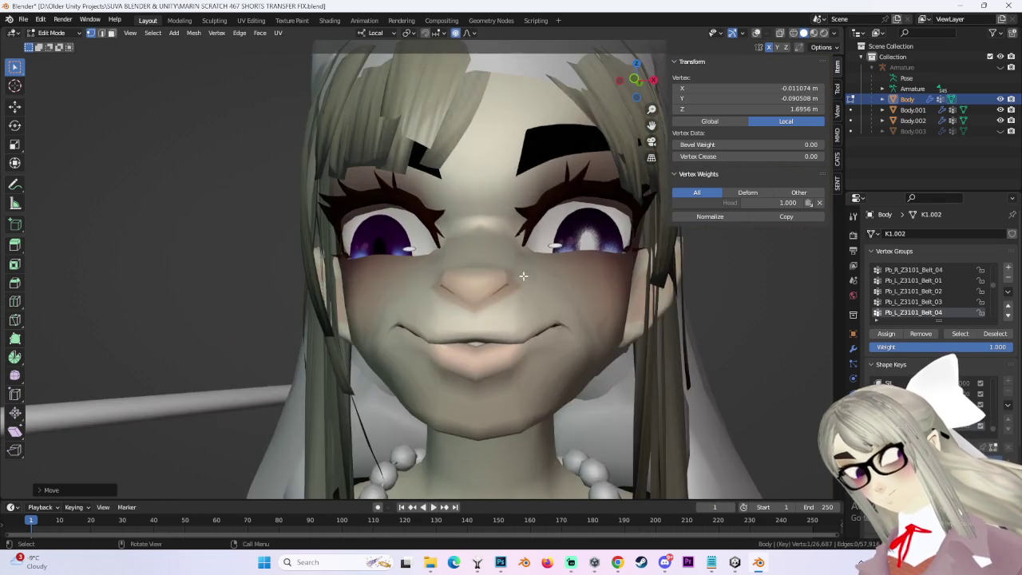
pyautogui.scroll(2, 479, 276)
pyautogui.press('g')
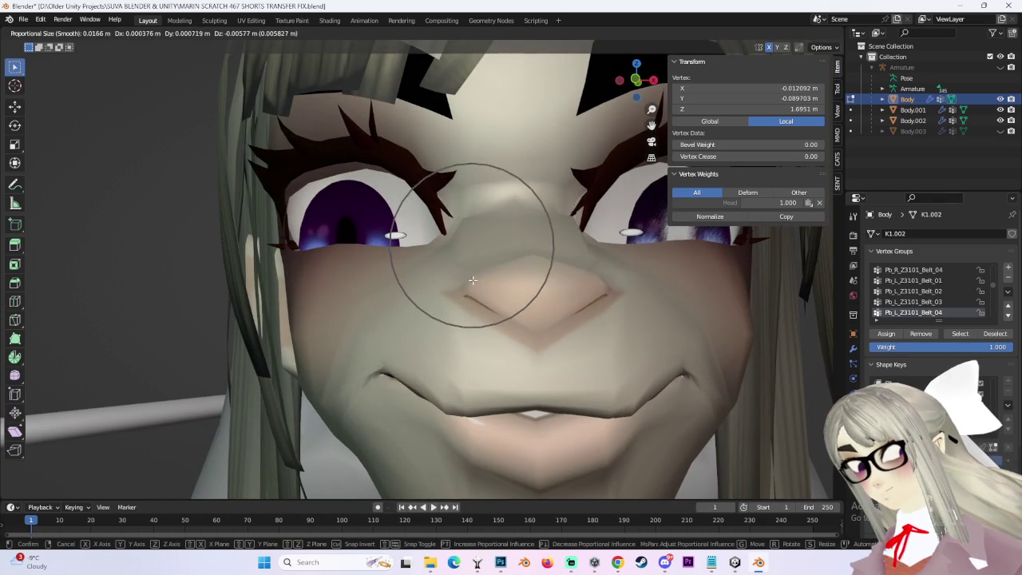
pyautogui.click(471, 279)
# Nudge the nose vertices into a pointed tip, checking from around the head.
pyautogui.press('g')
pyautogui.click(467, 294)
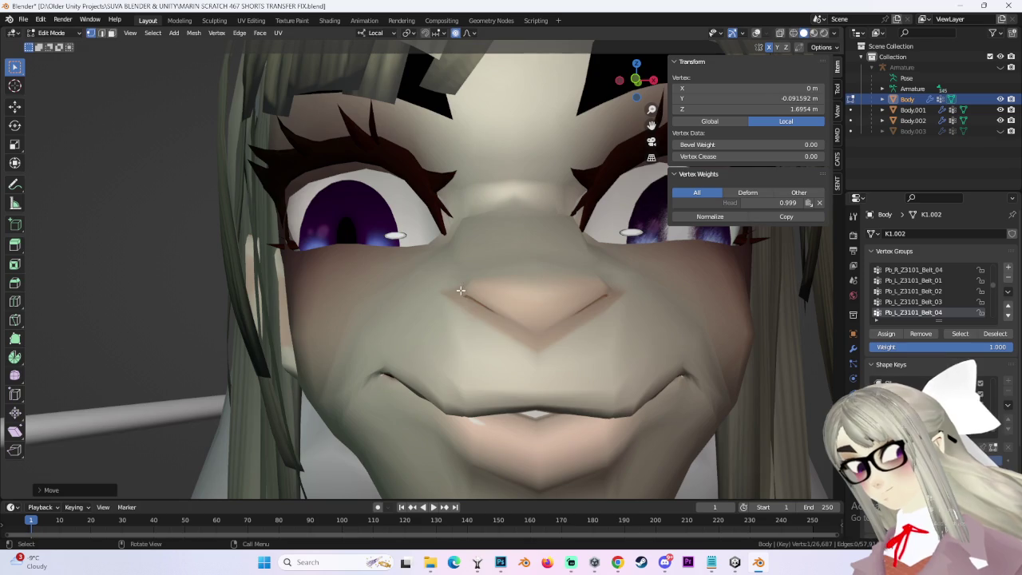
pyautogui.press('g')
pyautogui.scroll(-3, 479, 296)
pyautogui.moveTo(479, 296); pyautogui.dragTo(519, 304, button='middle')
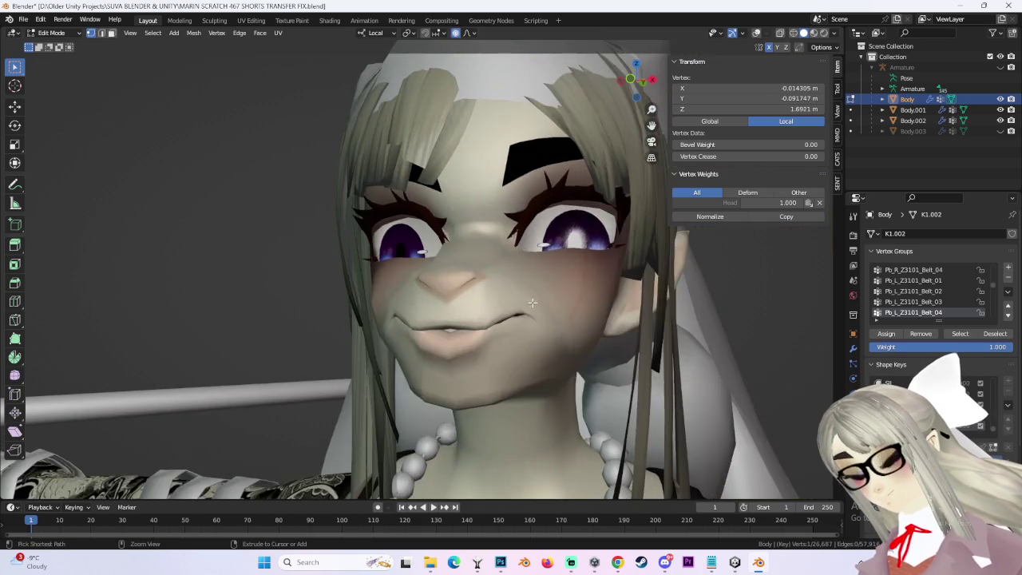
pyautogui.scroll(4, 519, 304)
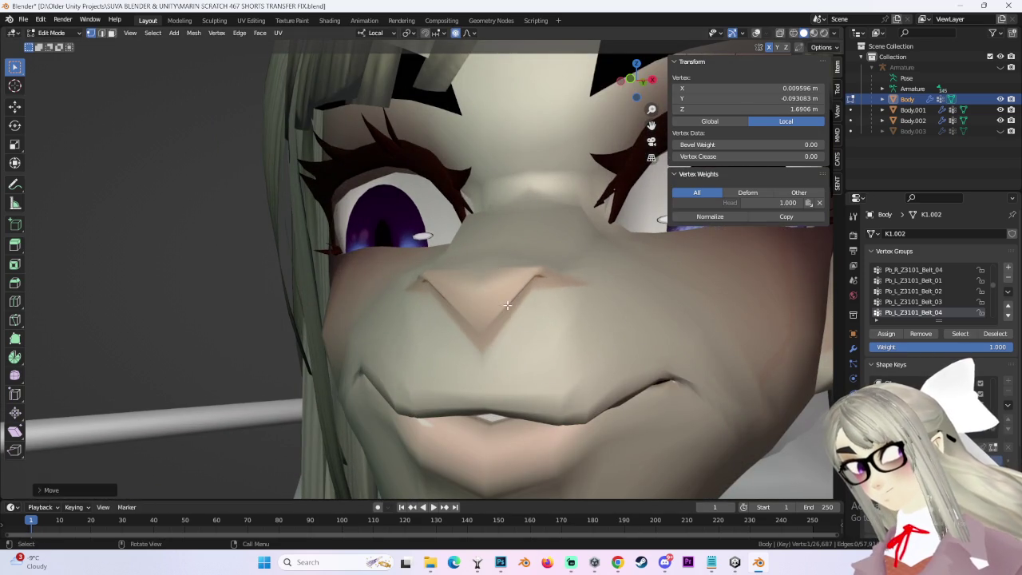
pyautogui.moveTo(517, 308); pyautogui.dragTo(447, 352, button='middle')
pyautogui.scroll(-10, 459, 355)
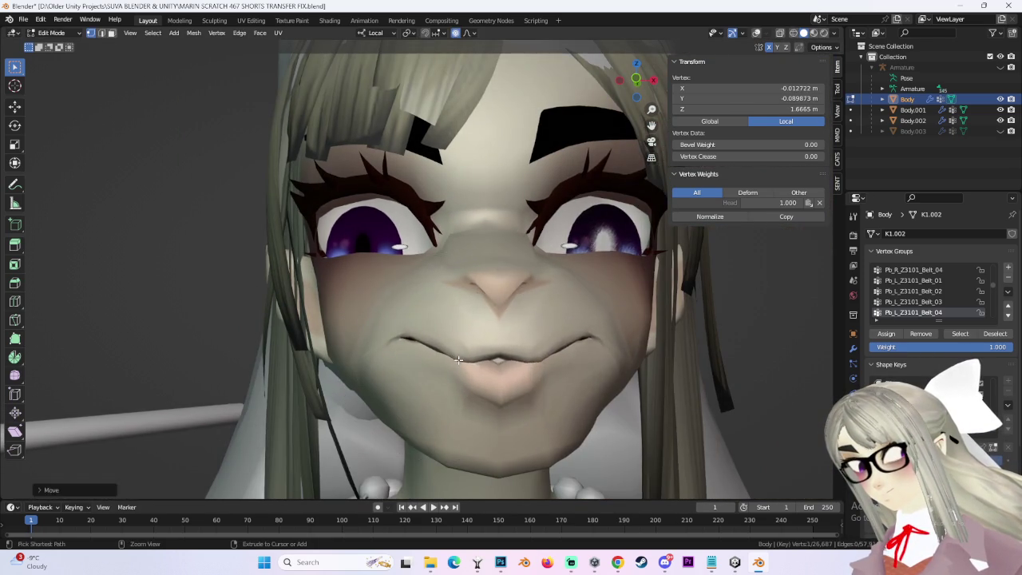
# Pucker the lip and mouth vertices further forward with soft proportional falloff.
pyautogui.click(547, 352)
pyautogui.scroll(4, 547, 352)
pyautogui.press('g')
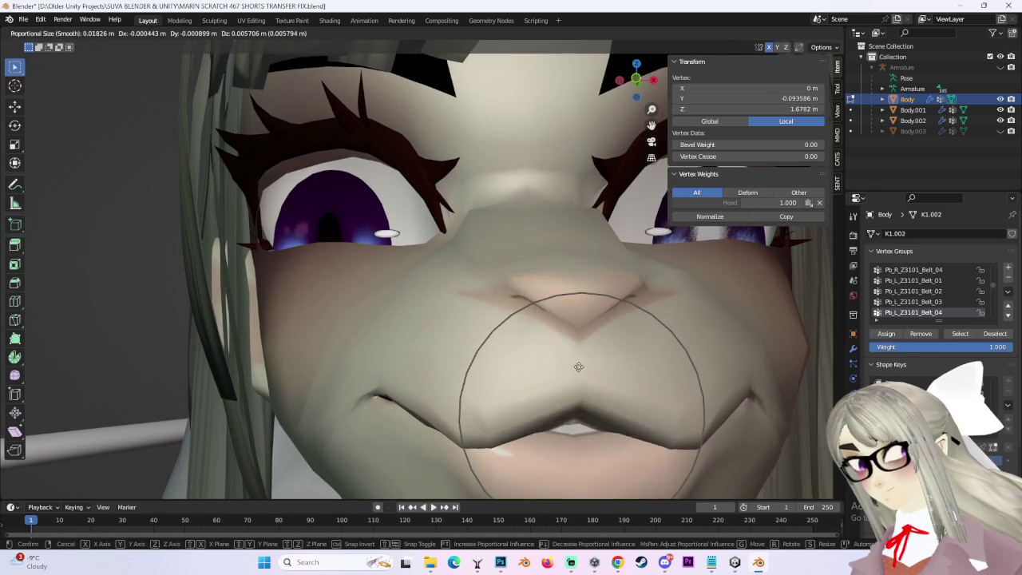
pyautogui.click(576, 393)
# Push several cheek vertices forward with smooth falloff from a three-quarter view.
pyautogui.moveTo(577, 393); pyautogui.dragTo(529, 342, button='middle')
pyautogui.scroll(-3, 528, 342)
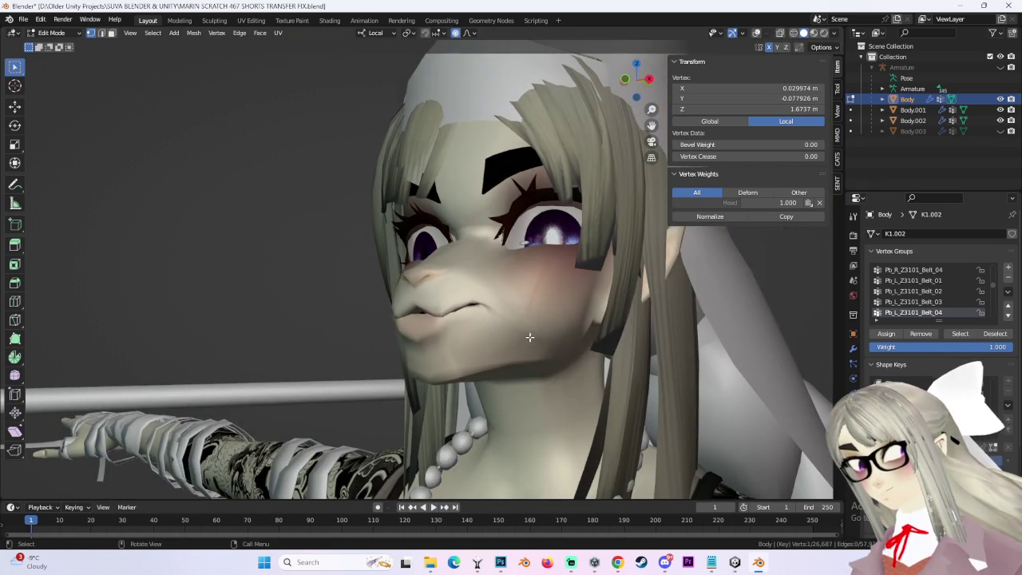
pyautogui.press('g')
pyautogui.click(471, 306)
pyautogui.press('g')
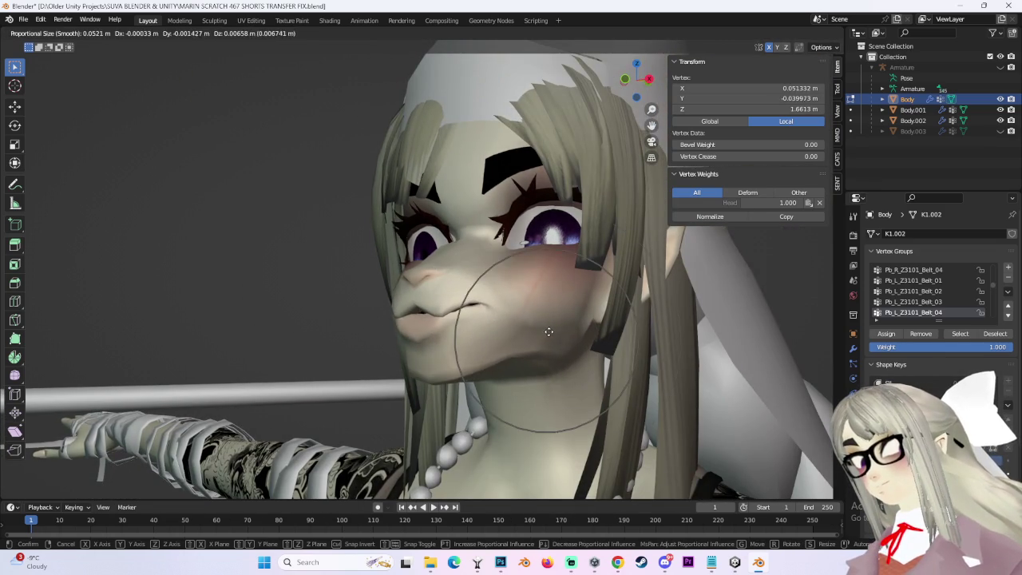
pyautogui.click(551, 329)
pyautogui.moveTo(551, 329); pyautogui.dragTo(594, 306, button='middle')
pyautogui.click(567, 323)
pyautogui.press('g')
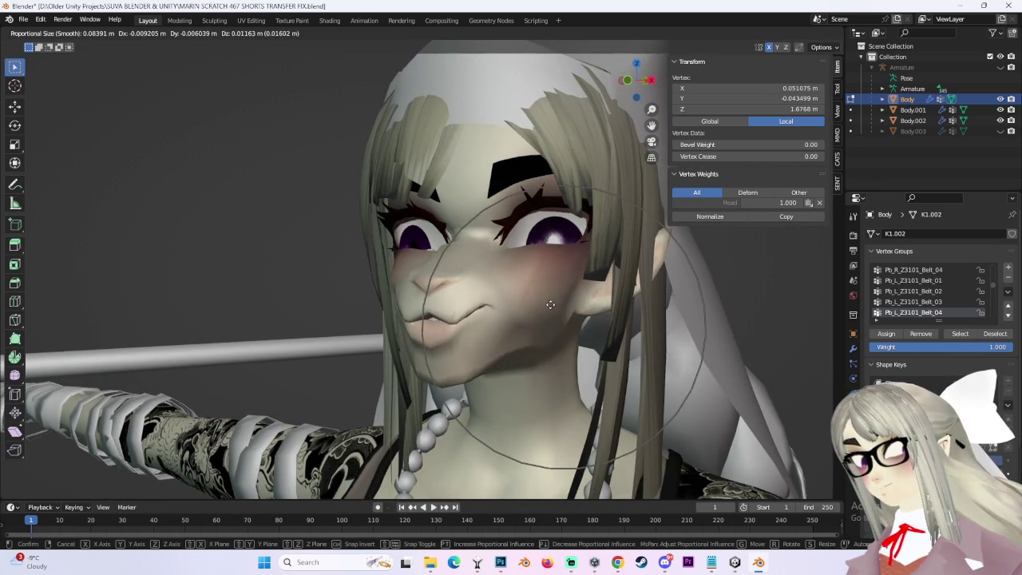
pyautogui.click(561, 314)
pyautogui.moveTo(562, 315); pyautogui.dragTo(547, 313, button='middle')
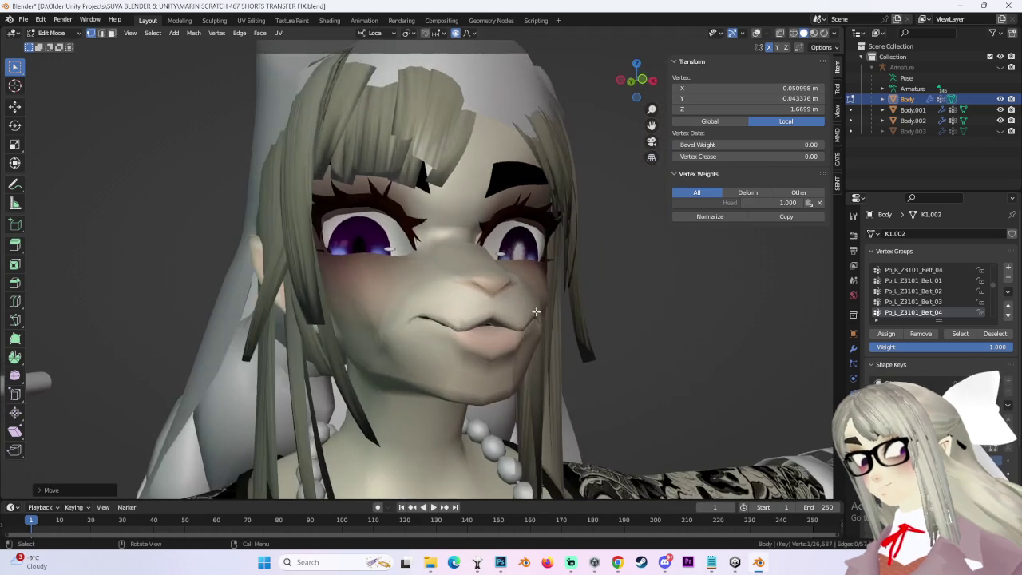
pyautogui.click(368, 289)
pyautogui.press('g')
pyautogui.rightClick(334, 287)
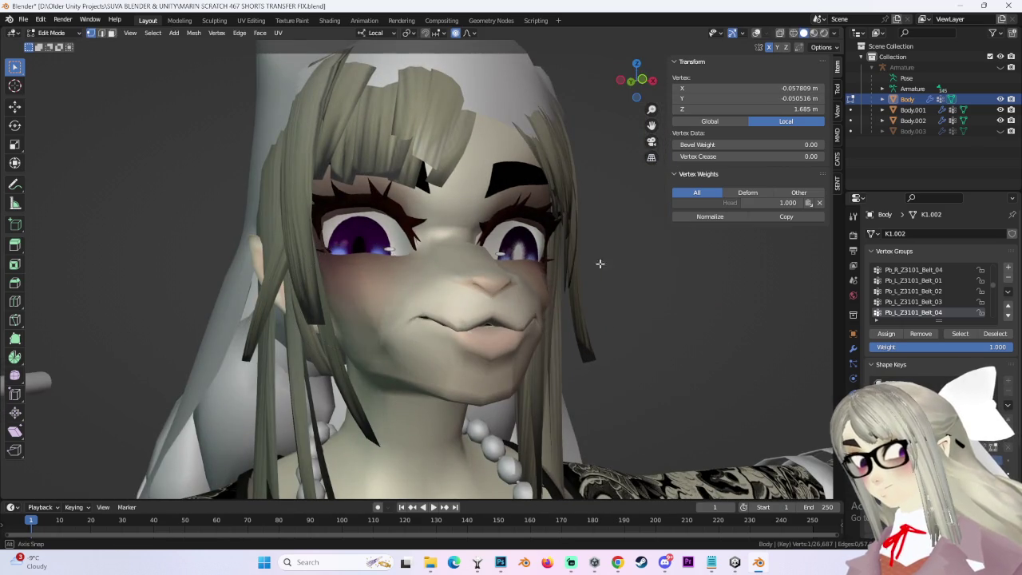
# Move more cheek vertices with soft falloff, locking one adjustment to the vertical axis.
pyautogui.moveTo(609, 261); pyautogui.dragTo(373, 248, button='middle')
pyautogui.press('g')
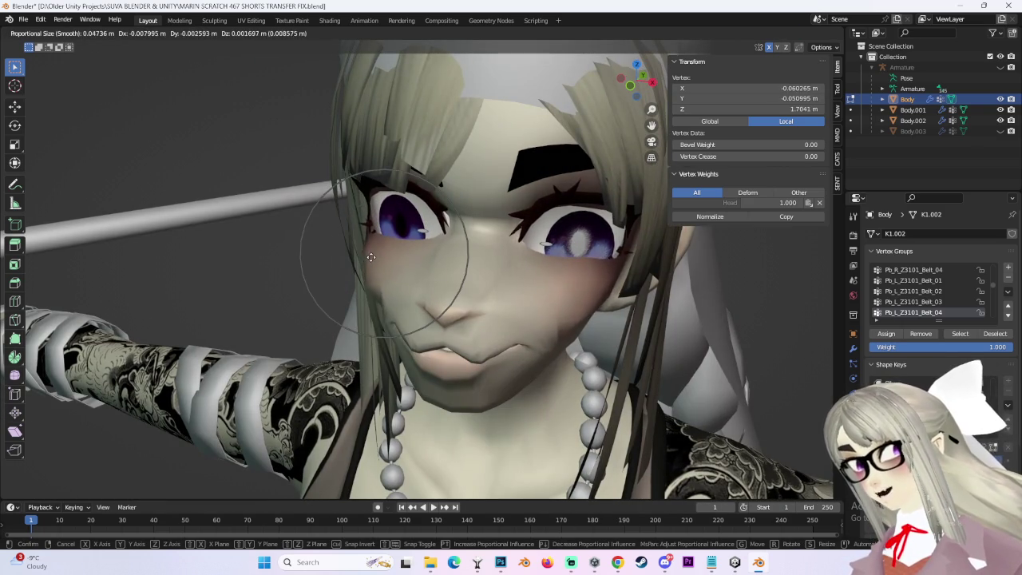
pyautogui.click(375, 256)
pyautogui.press('g')
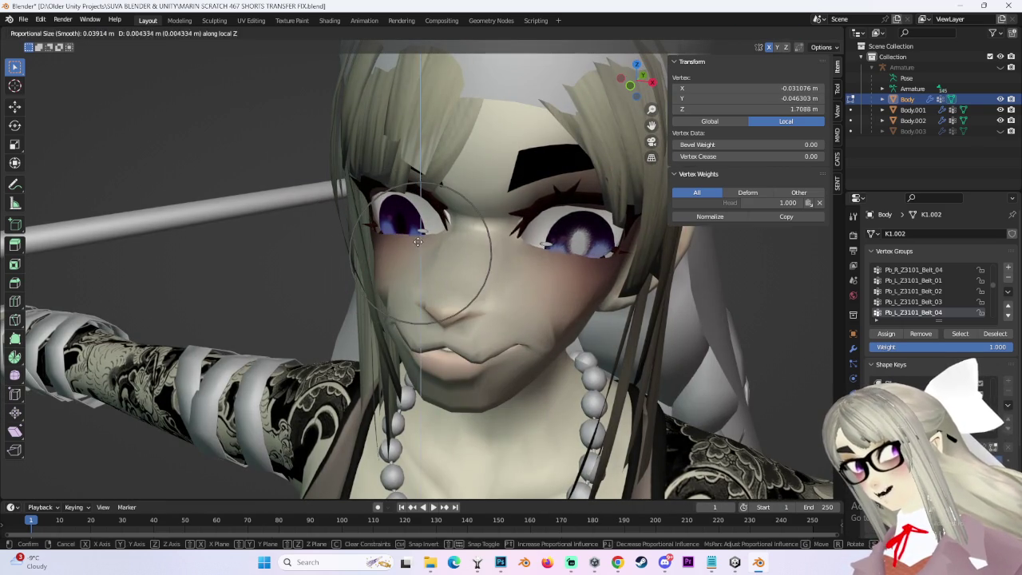
pyautogui.click(474, 241)
pyautogui.moveTo(474, 241); pyautogui.dragTo(516, 260, button='middle')
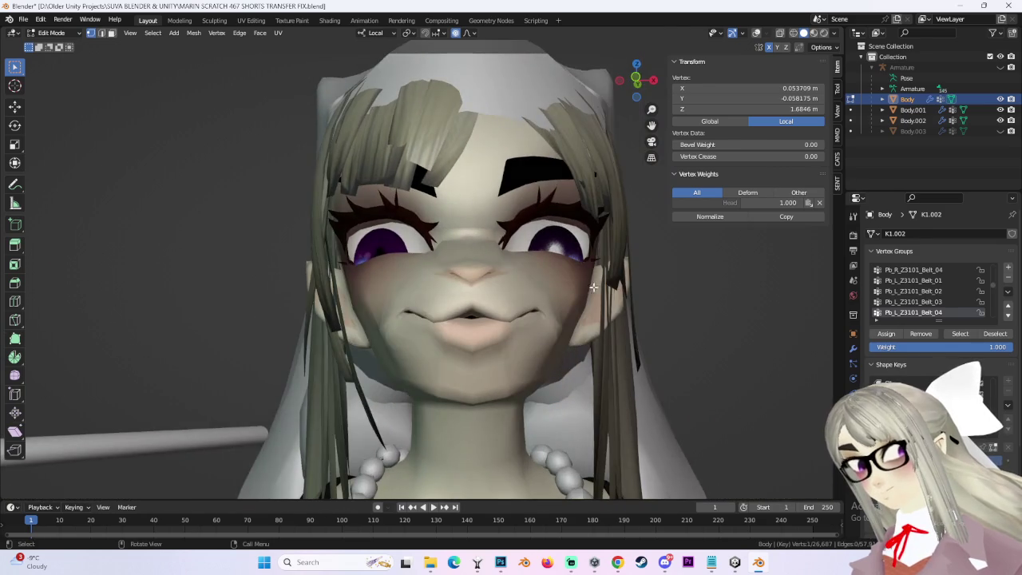
pyautogui.moveTo(597, 288); pyautogui.dragTo(563, 292, button='middle')
# Refine the cheeks and surrounding face vertices from both three-quarter views.
pyautogui.press('g')
pyautogui.click(566, 274)
pyautogui.press('g')
pyautogui.click(577, 312)
pyautogui.press('g')
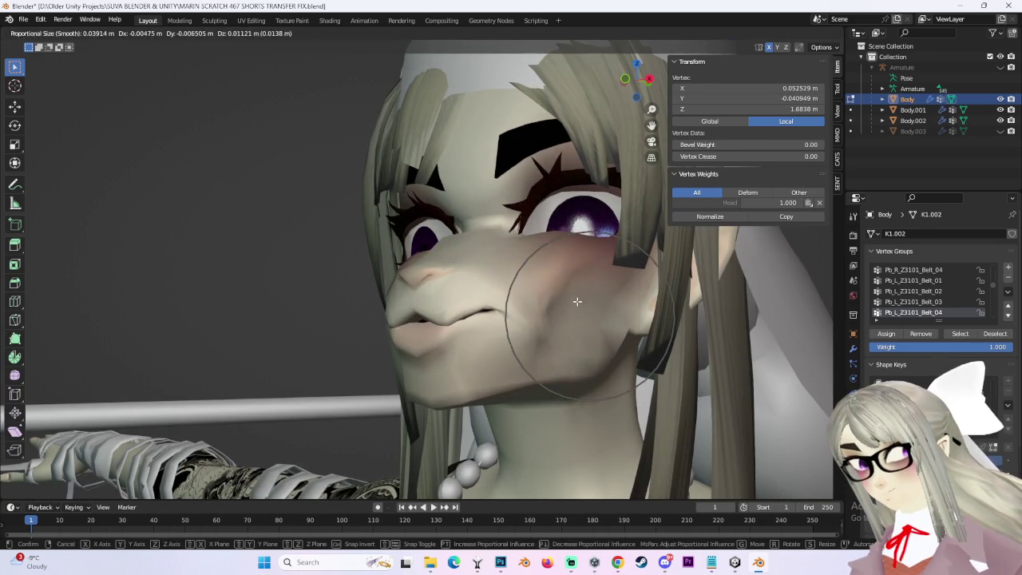
pyautogui.click(567, 308)
pyautogui.moveTo(567, 307)
pyautogui.mouseDown(button='middle')
pyautogui.moveTo(378, 357)
pyautogui.moveTo(376, 291)
pyautogui.moveTo(436, 274)
pyautogui.mouseUp(button='middle')
pyautogui.press('g')
pyautogui.click(385, 352)
# Pull the nose forward along the local Y axis into a protruding snout.
pyautogui.press('g')
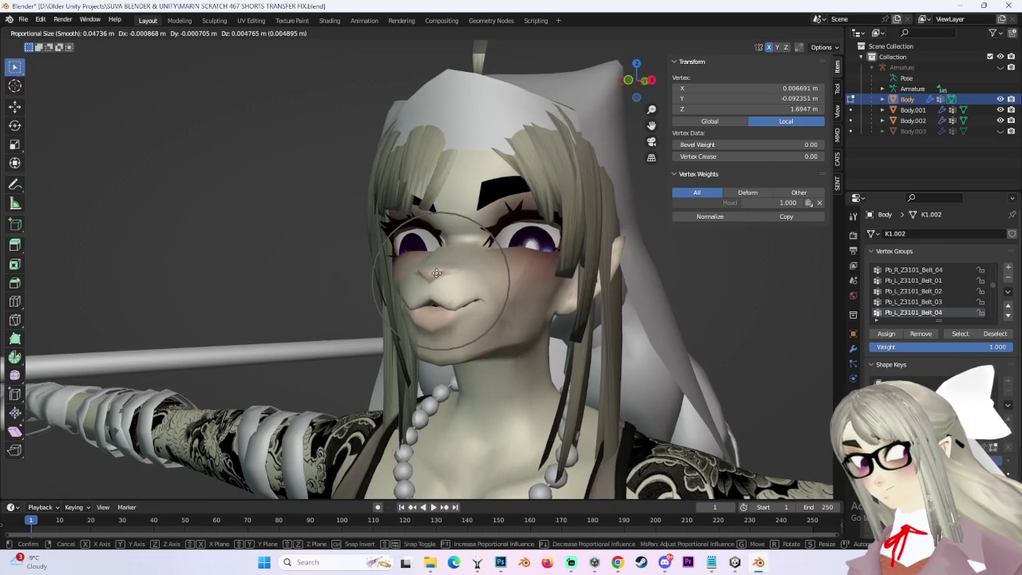
pyautogui.moveTo(539, 273); pyautogui.dragTo(518, 281, button='middle')
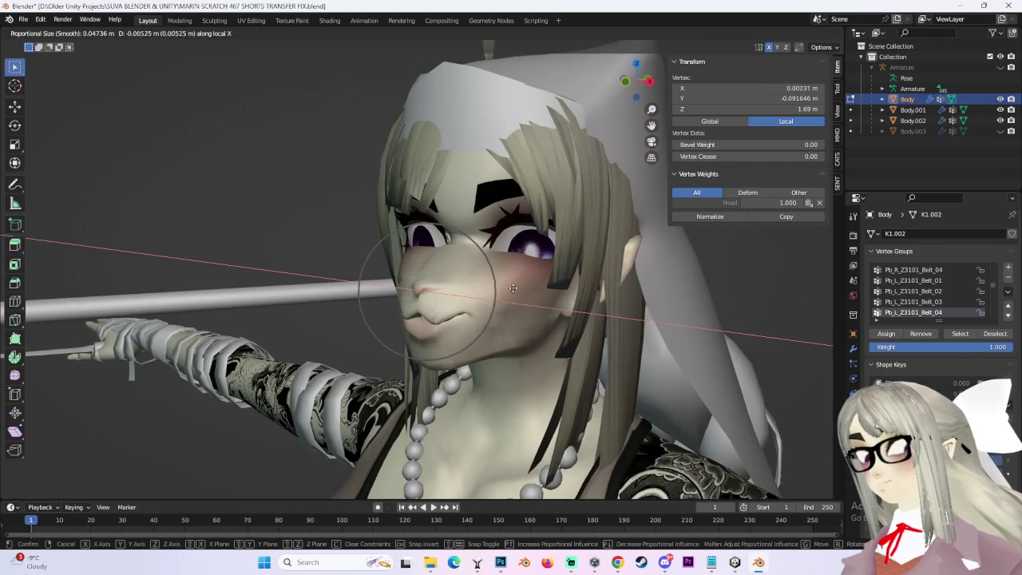
pyautogui.press('y')
pyautogui.click(491, 294)
pyautogui.moveTo(491, 294); pyautogui.dragTo(558, 306, button='middle')
pyautogui.moveTo(479, 299); pyautogui.dragTo(439, 319, button='middle')
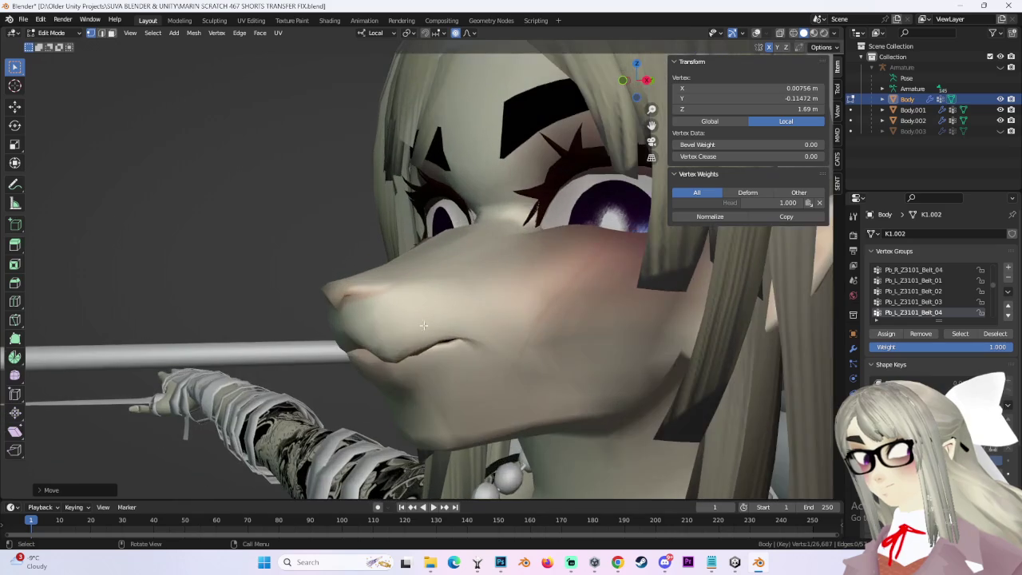
# Pull the mouth-corner vertex down, resizing the proportional falloff into the cheek.
pyautogui.press('g')
pyautogui.scroll(2, 479, 329)
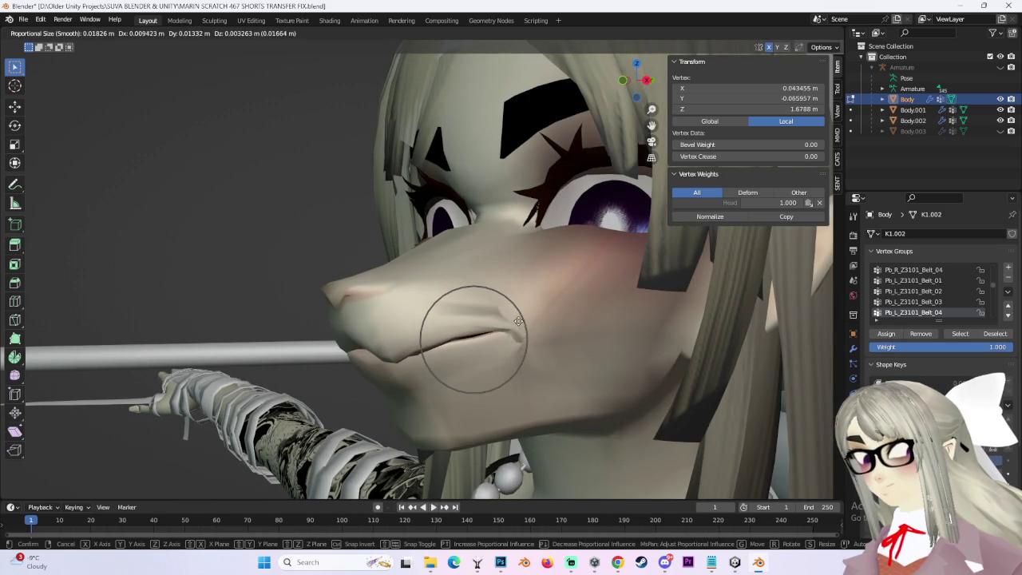
pyautogui.scroll(-4, 503, 325)
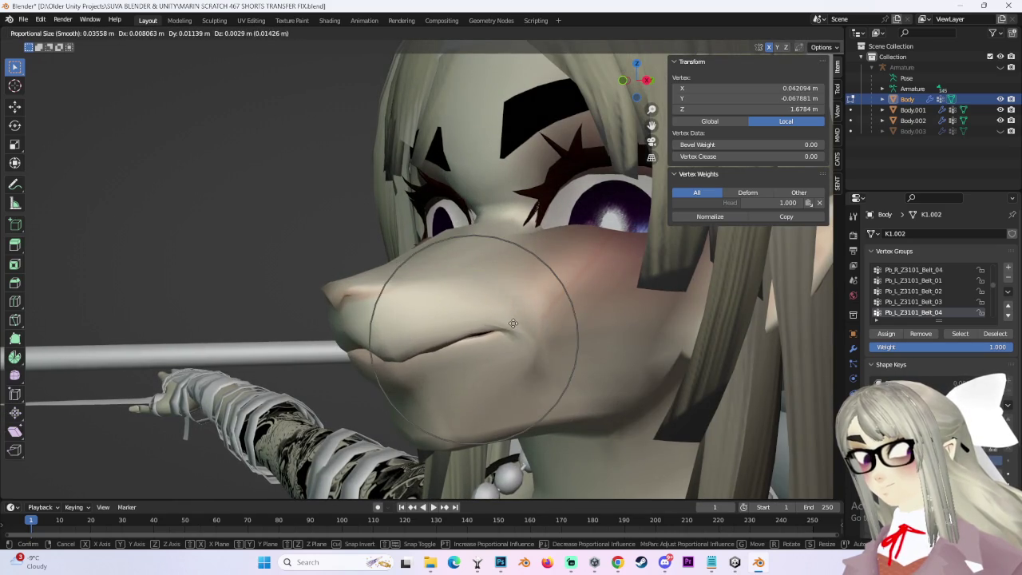
pyautogui.scroll(-1, 543, 319)
pyautogui.click(552, 317)
pyautogui.moveTo(553, 317); pyautogui.dragTo(504, 326, button='middle')
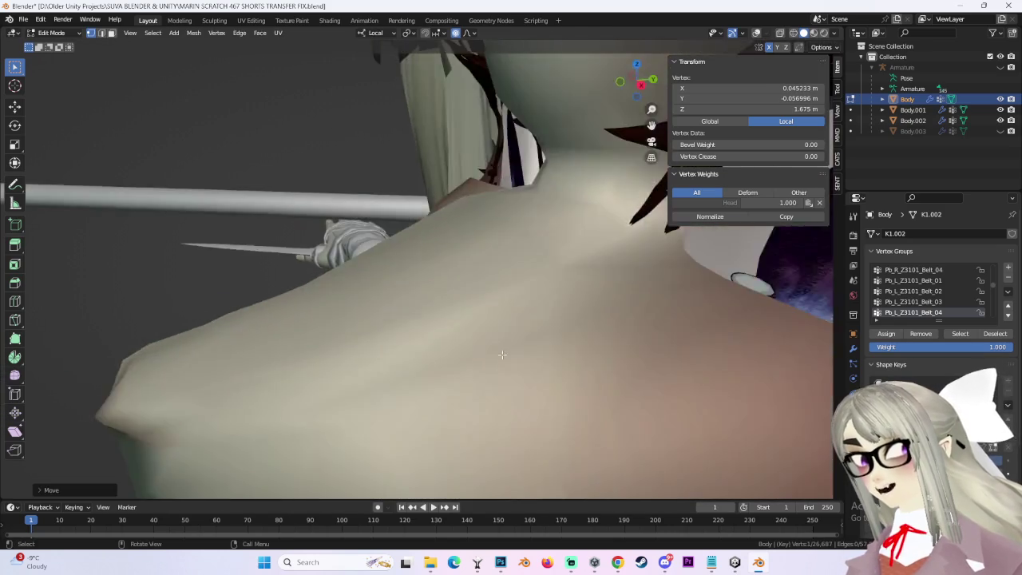
pyautogui.press('g')
pyautogui.scroll(-1, 479, 375)
pyautogui.scroll(1, 495, 367)
pyautogui.click(517, 360)
# Raise and adjust the mouth vertex into a downturned pouting line under the snout.
pyautogui.press('g')
pyautogui.scroll(-2, 511, 335)
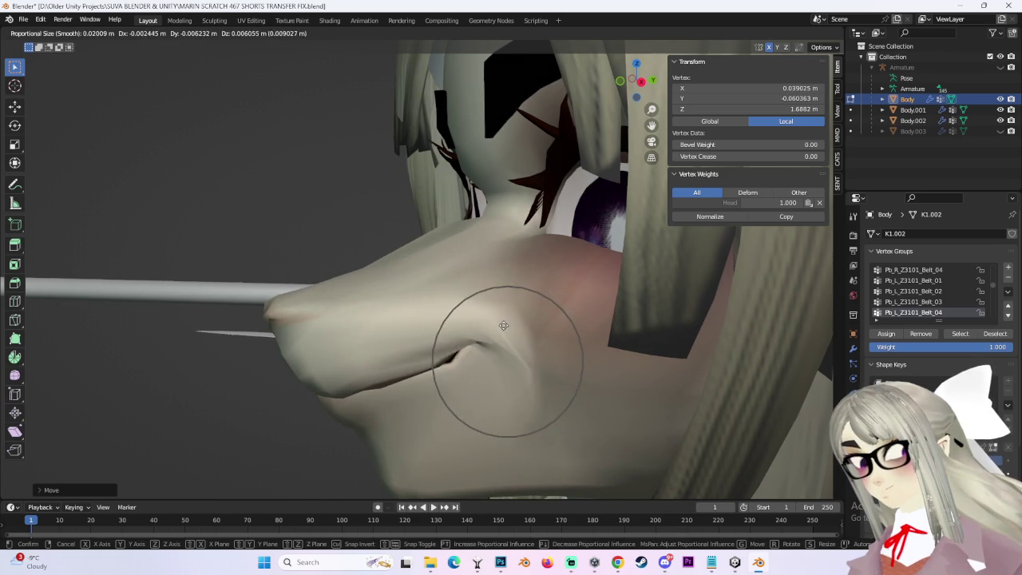
pyautogui.scroll(-3, 504, 311)
pyautogui.click(510, 327)
pyautogui.moveTo(511, 327)
pyautogui.mouseDown(button='middle')
pyautogui.moveTo(544, 347)
pyautogui.moveTo(554, 336)
pyautogui.moveTo(440, 250)
pyautogui.mouseUp(button='middle')
pyautogui.press('g')
pyautogui.click(441, 250)
pyautogui.moveTo(369, 283)
pyautogui.mouseDown(button='middle')
pyautogui.moveTo(567, 238)
pyautogui.moveTo(519, 263)
pyautogui.moveTo(527, 177)
pyautogui.mouseUp(button='middle')
pyautogui.scroll(3, 519, 263)
pyautogui.scroll(-3, 523, 223)
pyautogui.click(54, 33)
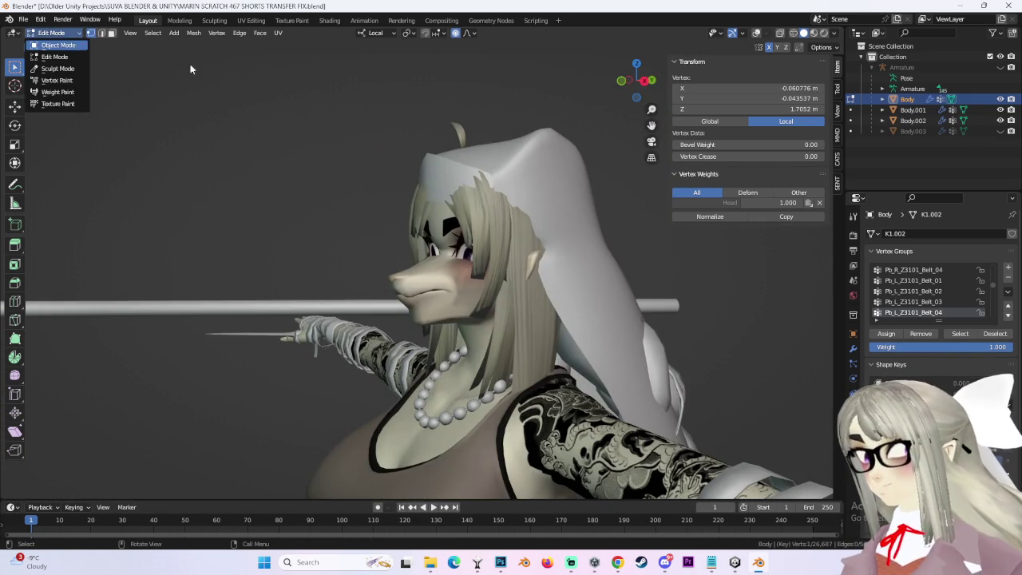
# Return to Object Mode and drag a shape key's Value slider to preview the squinting frown.
pyautogui.click(48, 41)
pyautogui.moveTo(495, 304); pyautogui.dragTo(573, 307, button='middle')
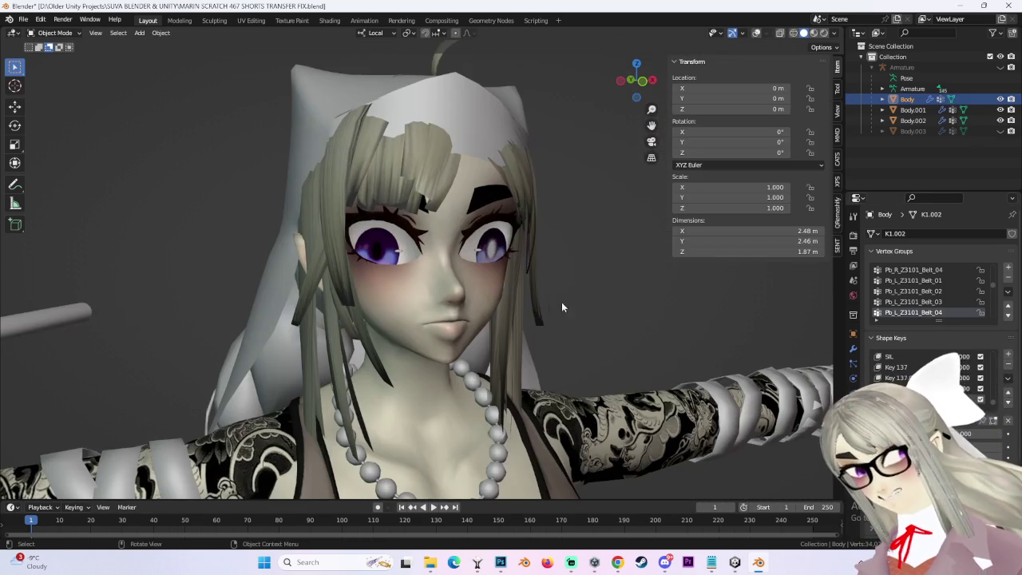
pyautogui.moveTo(958, 433)
pyautogui.mouseDown()
pyautogui.moveTo(998, 433)
pyautogui.moveTo(958, 432)
pyautogui.mouseUp()
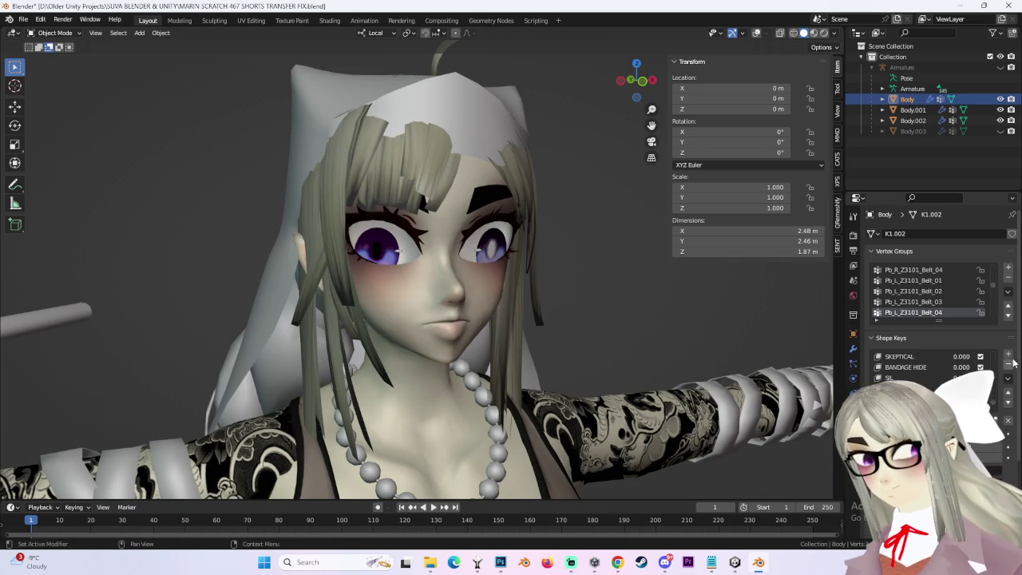
pyautogui.moveTo(958, 432); pyautogui.dragTo(997, 433)
# Raise a shape key to preview the frown head-on, then switch to Sculpt Mode.
pyautogui.moveTo(600, 297); pyautogui.dragTo(592, 292, button='middle')
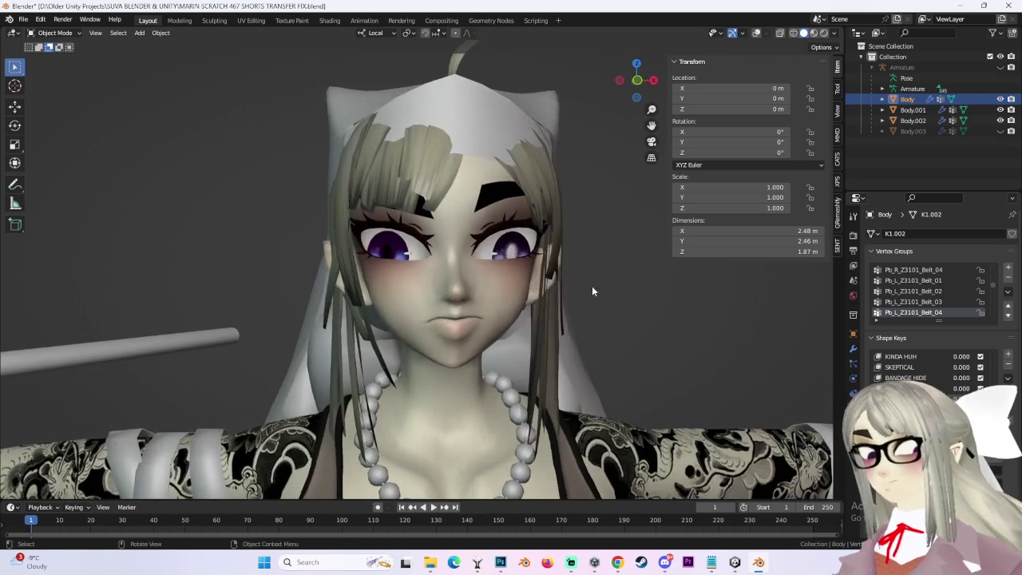
pyautogui.scroll(2, 577, 246)
pyautogui.scroll(1, 589, 314)
pyautogui.moveTo(958, 433); pyautogui.dragTo(986, 432)
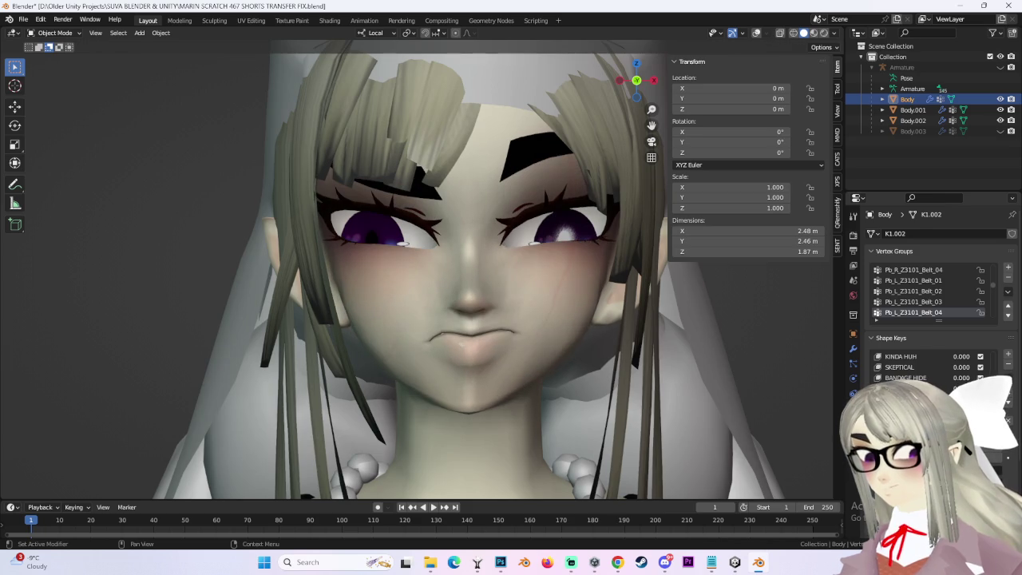
pyautogui.click(71, 34)
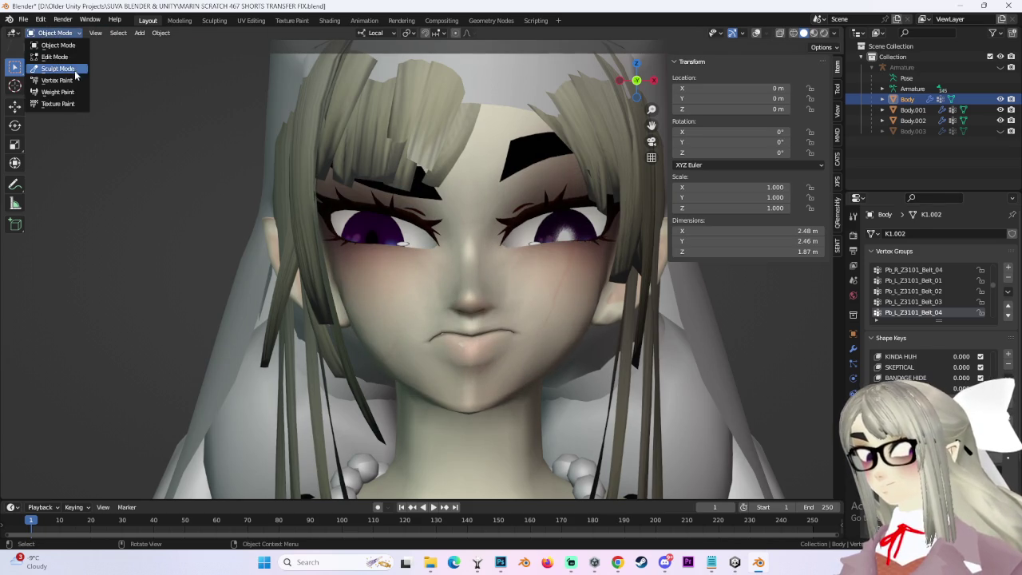
pyautogui.click(58, 68)
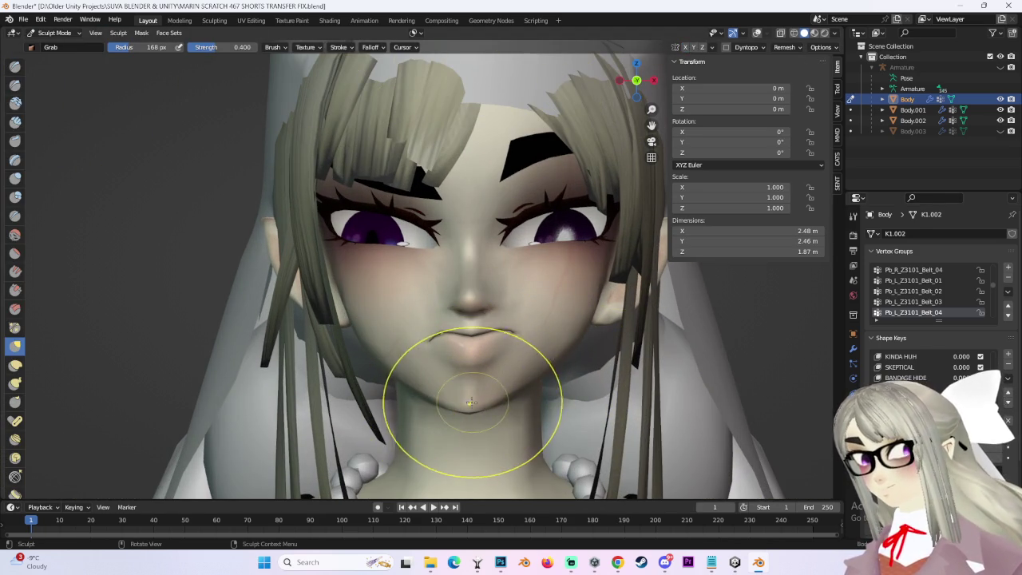
# Shape the frowning mouth with the Grab brush at 168 px, strength 0.400, viewing from below and front.
pyautogui.moveTo(495, 395)
pyautogui.mouseDown(button='middle')
pyautogui.moveTo(484, 372)
pyautogui.moveTo(494, 390)
pyautogui.moveTo(418, 399)
pyautogui.moveTo(399, 376)
pyautogui.moveTo(406, 362)
pyautogui.mouseUp(button='middle')
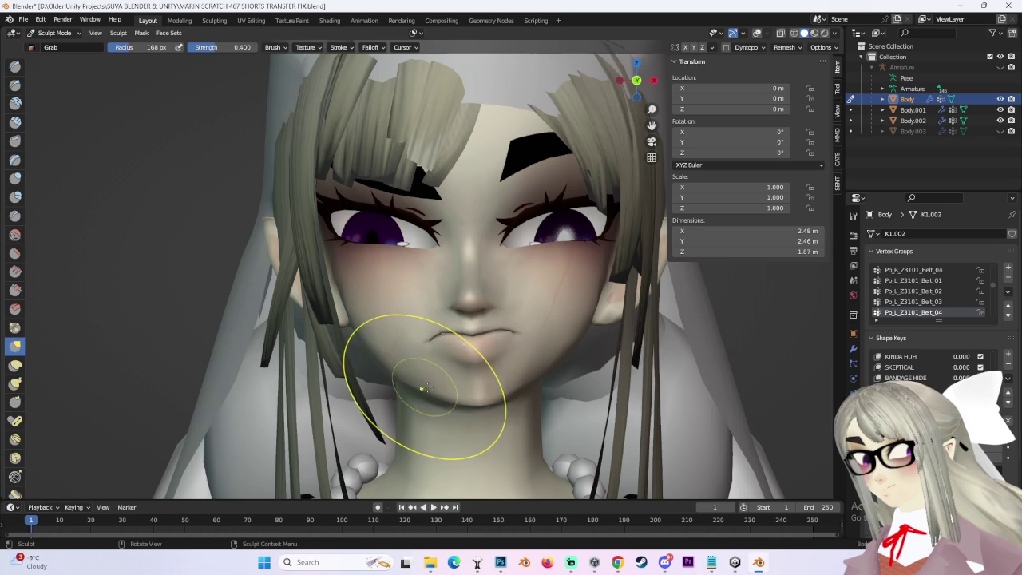
pyautogui.scroll(4, 475, 406)
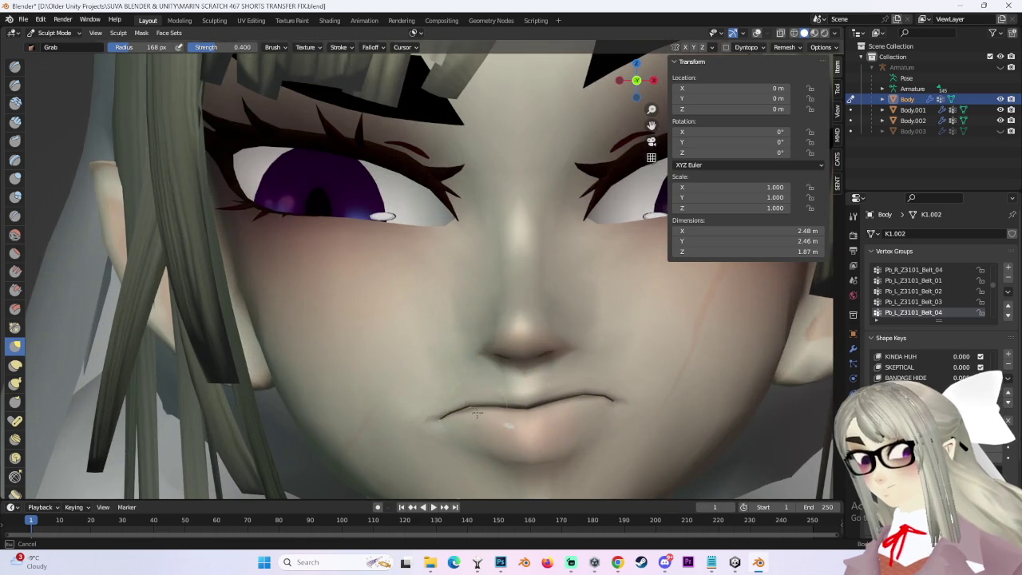
pyautogui.scroll(-4, 476, 413)
pyautogui.scroll(4, 540, 376)
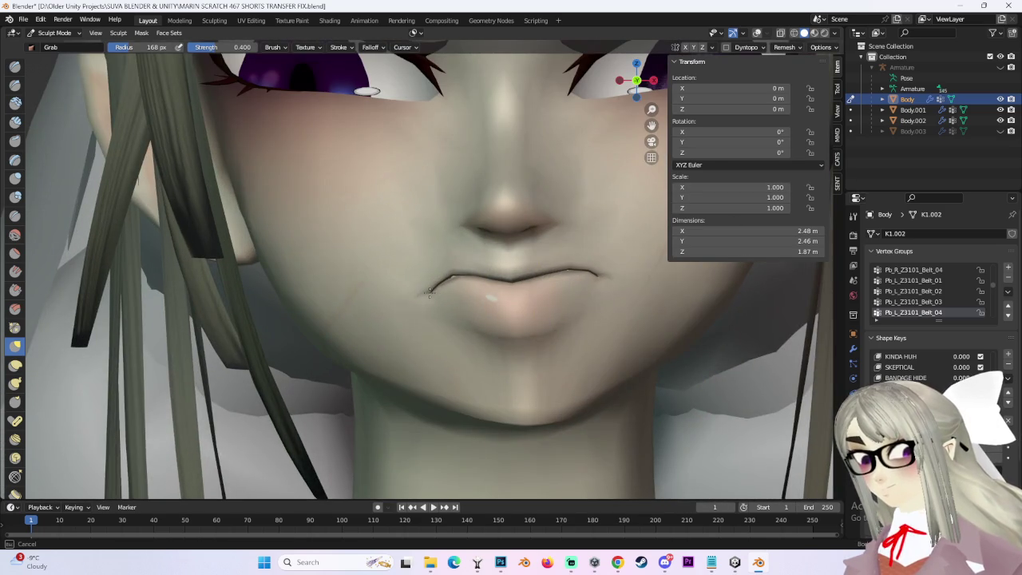
pyautogui.scroll(3, 463, 275)
pyautogui.scroll(-4, 533, 367)
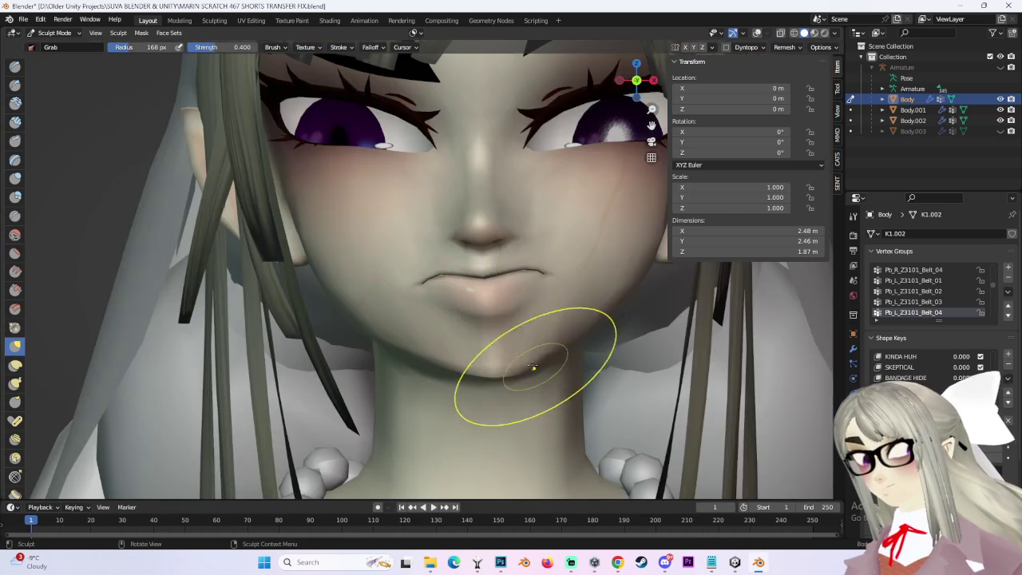
pyautogui.scroll(-4, 534, 367)
pyautogui.scroll(4, 511, 351)
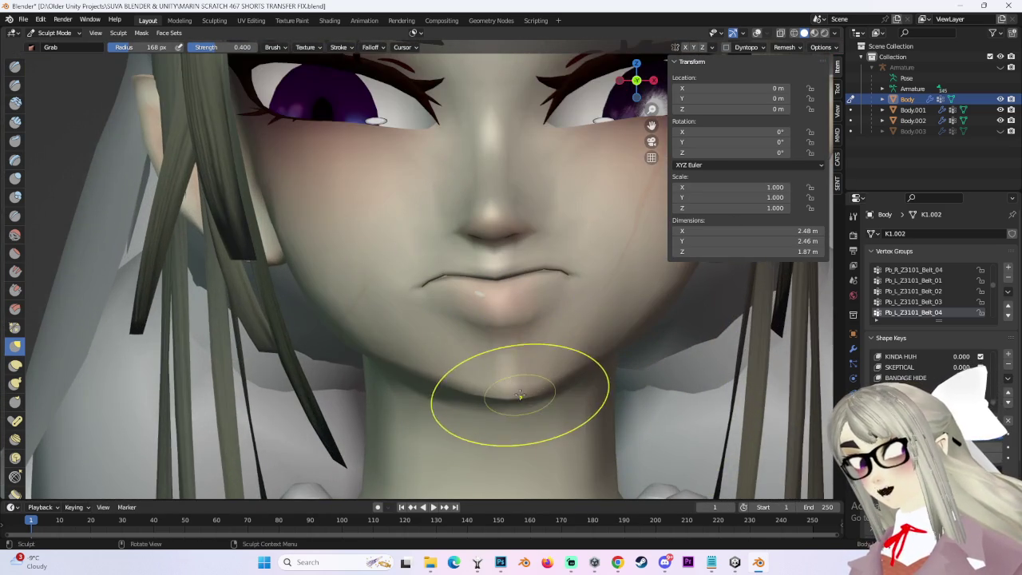
pyautogui.scroll(-3, 490, 388)
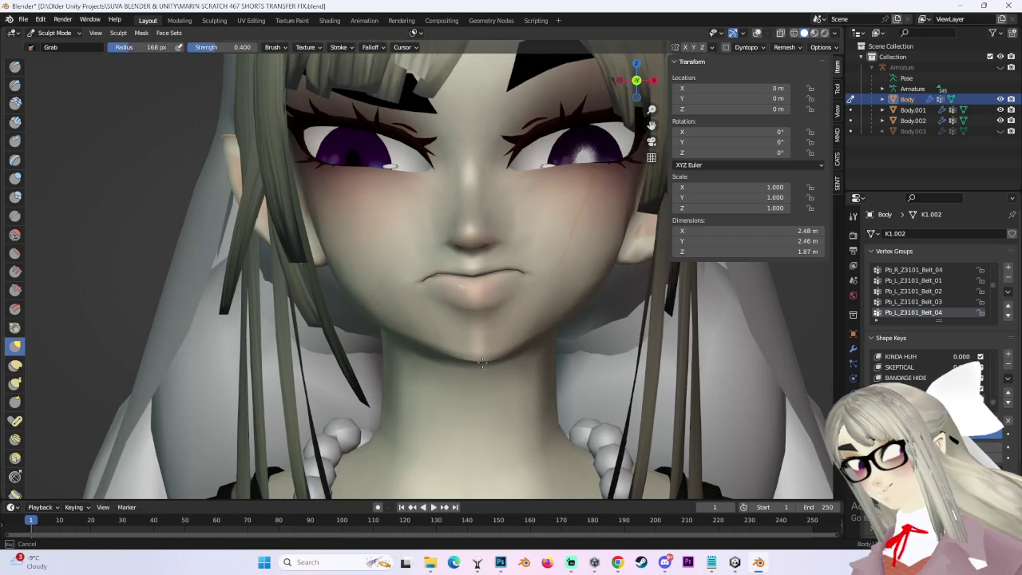
pyautogui.scroll(3, 488, 361)
pyautogui.scroll(-4, 434, 274)
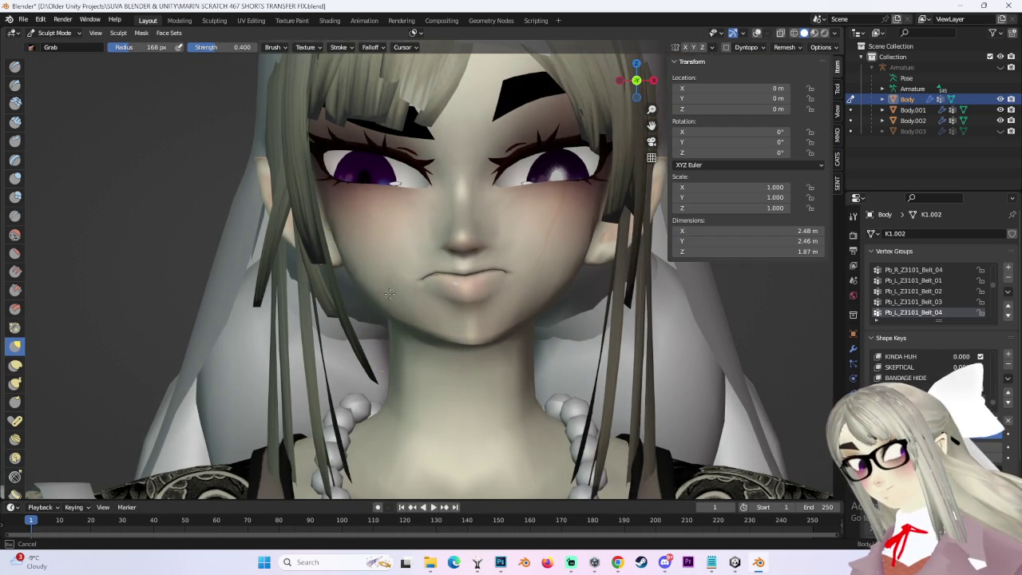
pyautogui.scroll(2, 447, 275)
pyautogui.moveTo(484, 258); pyautogui.dragTo(444, 263, button='middle')
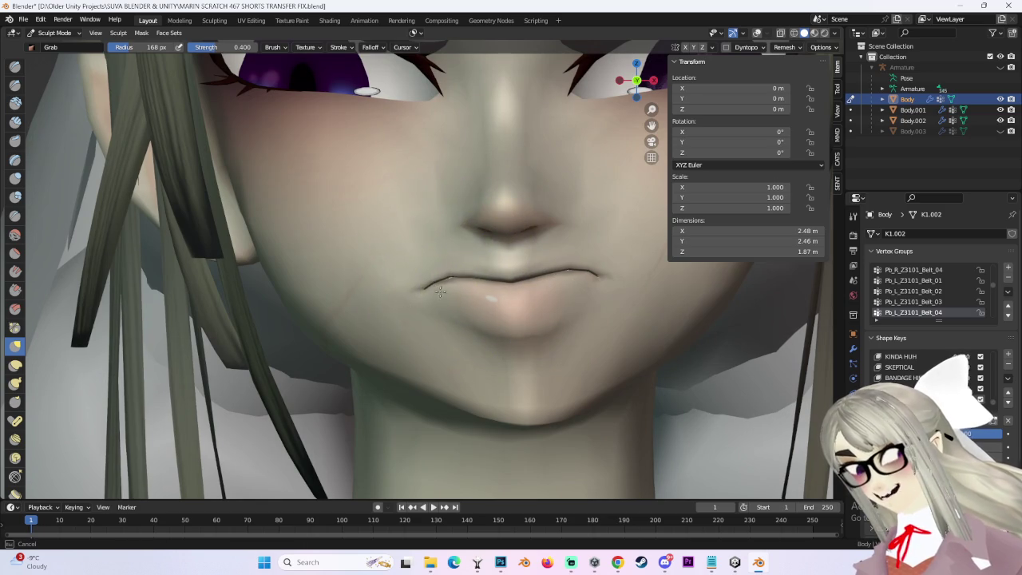
pyautogui.moveTo(543, 243)
pyautogui.mouseDown(button='middle')
pyautogui.moveTo(582, 239)
pyautogui.moveTo(507, 269)
pyautogui.moveTo(401, 274)
pyautogui.moveTo(395, 290)
pyautogui.moveTo(536, 240)
pyautogui.moveTo(578, 255)
pyautogui.moveTo(509, 273)
pyautogui.moveTo(519, 298)
pyautogui.mouseUp(button='middle')
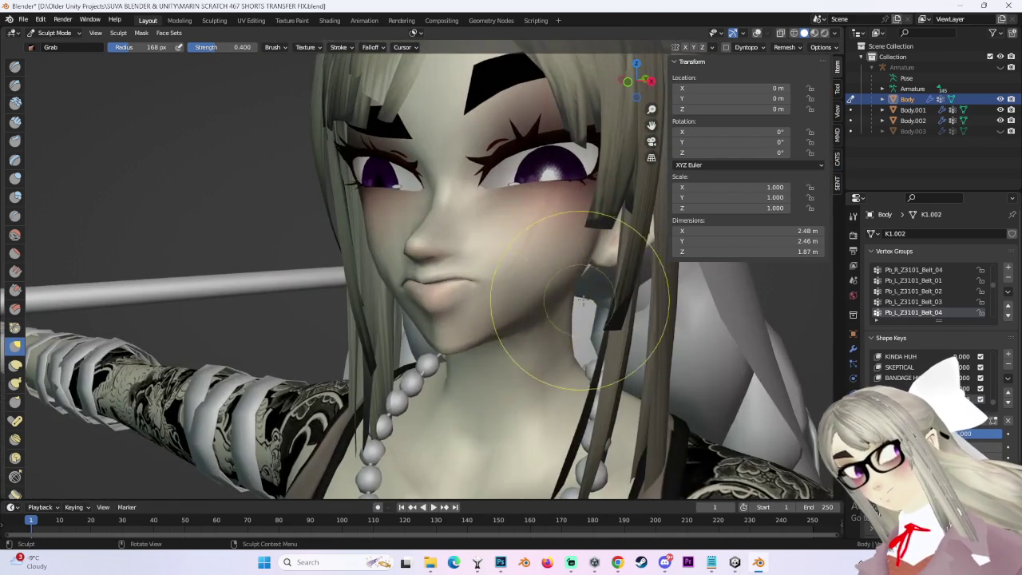
pyautogui.moveTo(583, 299); pyautogui.dragTo(661, 99, button='middle')
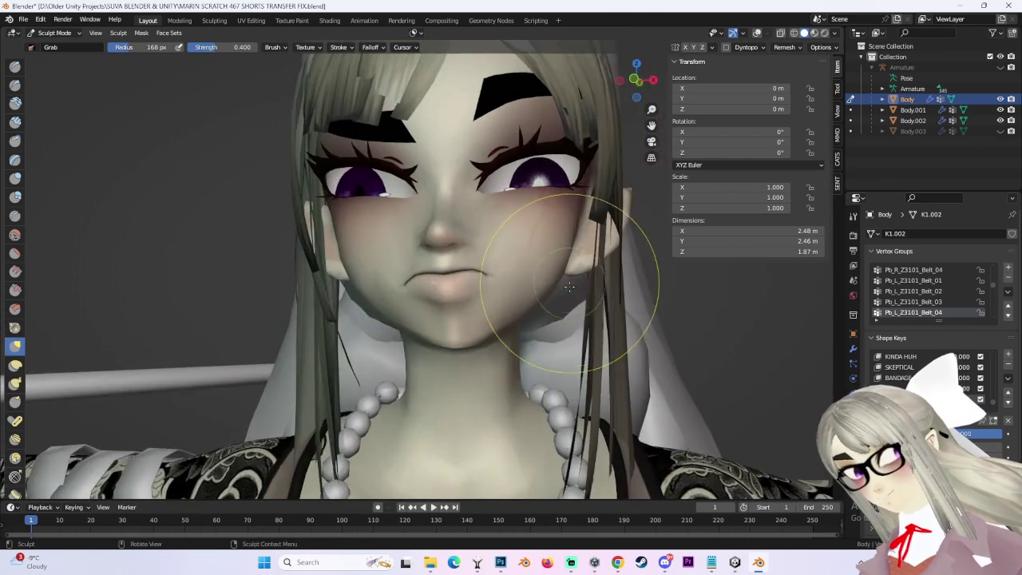
# Pull the left mouth corner down and outward with the Grab brush.
pyautogui.click(636, 80)
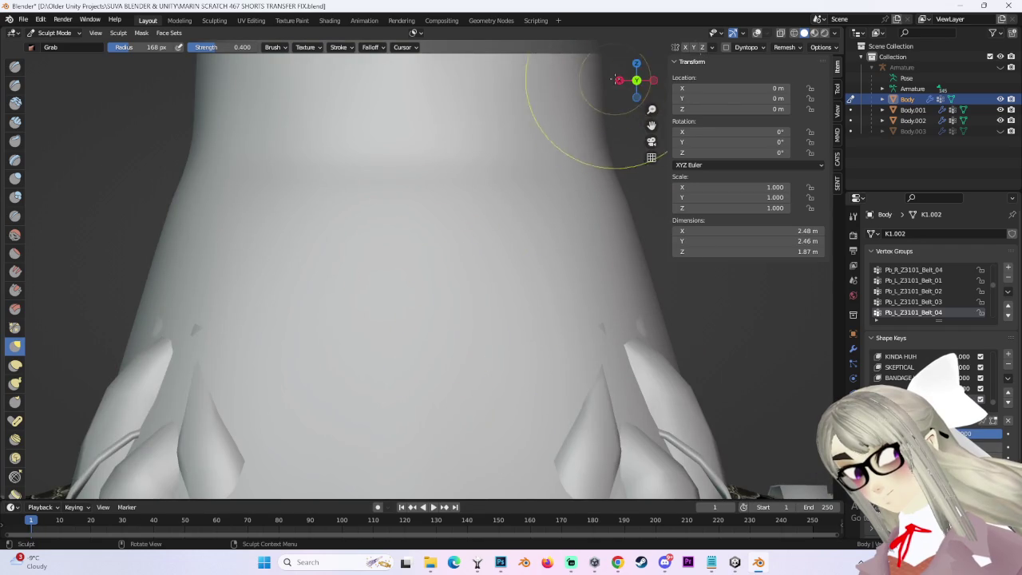
pyautogui.click(636, 80)
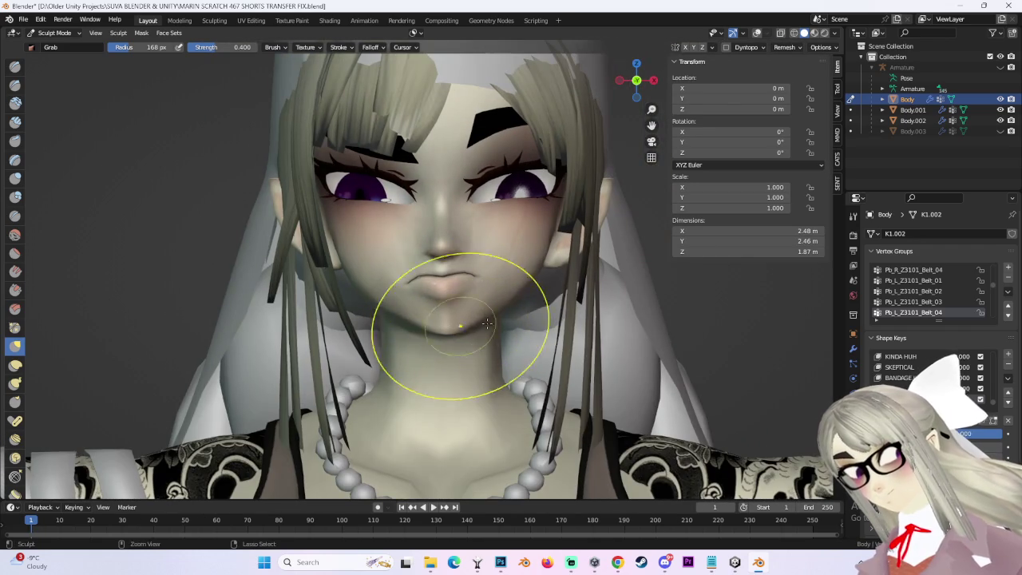
pyautogui.scroll(-2, 473, 332)
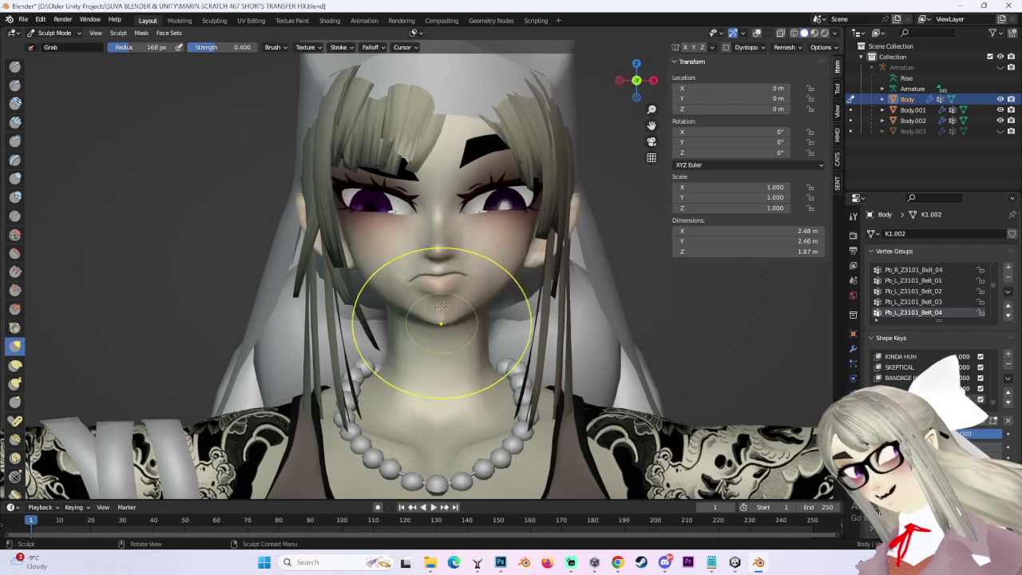
pyautogui.scroll(6, 442, 320)
pyautogui.moveTo(428, 288)
pyautogui.keyDown('ctrl'); pyautogui.mouseDown(button='middle')
pyautogui.moveTo(406, 269)
pyautogui.moveTo(407, 239)
pyautogui.moveTo(468, 229)
pyautogui.mouseUp(button='middle'); pyautogui.keyUp('ctrl')
pyautogui.scroll(-2, 407, 269)
pyautogui.scroll(1, 422, 285)
pyautogui.scroll(2, 374, 322)
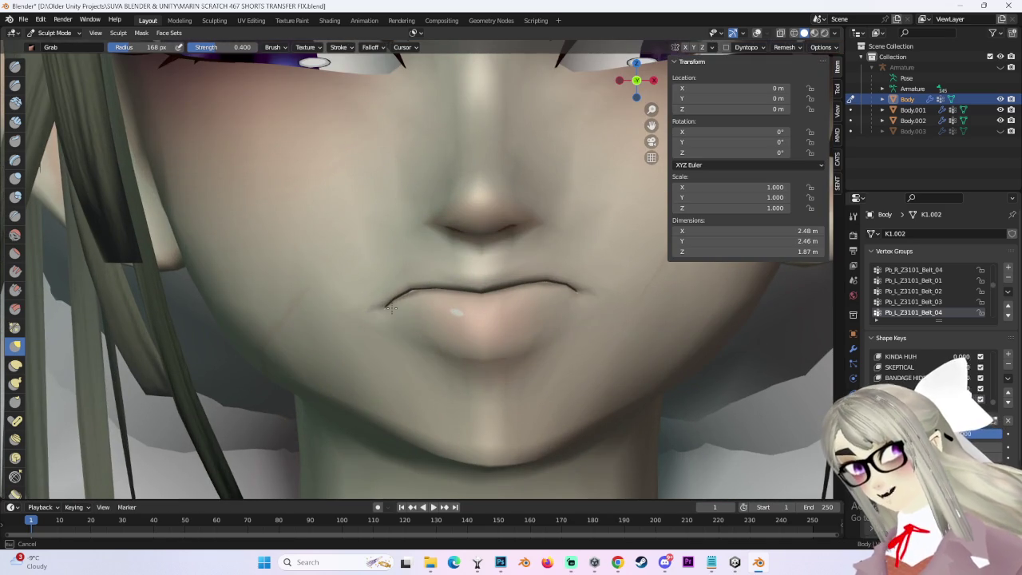
pyautogui.keyDown('ctrl'); pyautogui.moveTo(391, 309); pyautogui.dragTo(536, 251, button='middle'); pyautogui.keyUp('ctrl')
pyautogui.scroll(-1, 627, 250)
pyautogui.scroll(-1, 639, 240)
pyautogui.scroll(2, 506, 269)
pyautogui.moveTo(638, 239)
pyautogui.mouseDown(button='middle')
pyautogui.moveTo(506, 269)
pyautogui.moveTo(581, 246)
pyautogui.moveTo(513, 297)
pyautogui.mouseUp(button='middle')
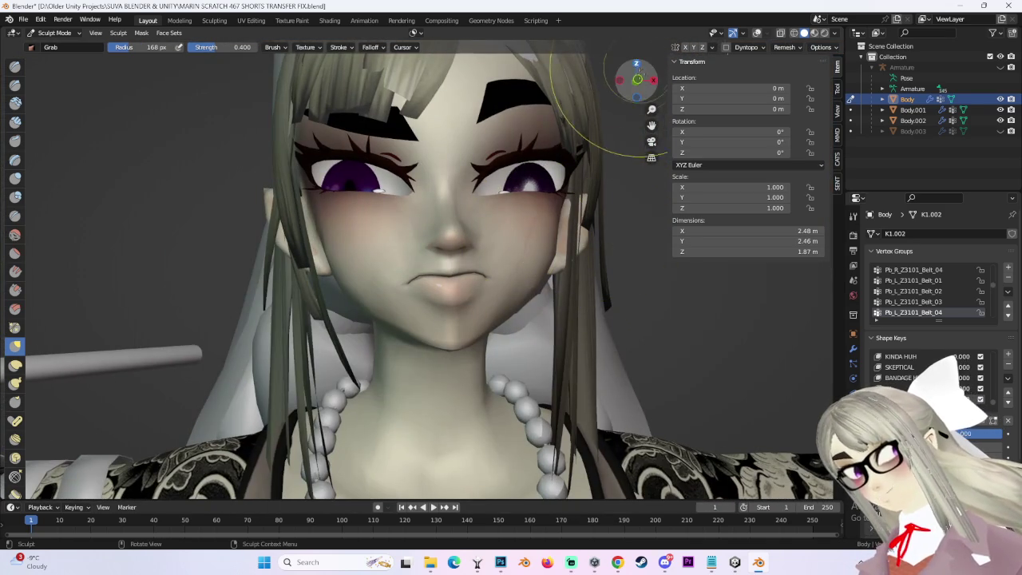
pyautogui.scroll(1, 631, 89)
pyautogui.scroll(3, 376, 319)
pyautogui.scroll(2, 369, 312)
pyautogui.moveTo(369, 288); pyautogui.dragTo(356, 323)
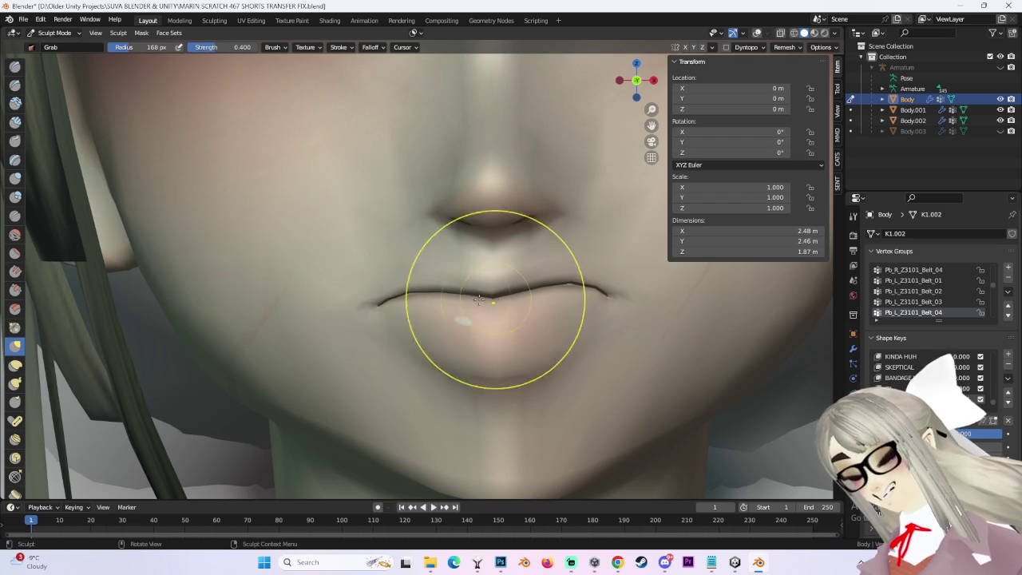
# Pull the chin downward, then undo that stroke with Ctrl+Z.
pyautogui.moveTo(493, 296); pyautogui.dragTo(416, 292, button='middle')
pyautogui.scroll(-3, 417, 303)
pyautogui.scroll(-1, 431, 299)
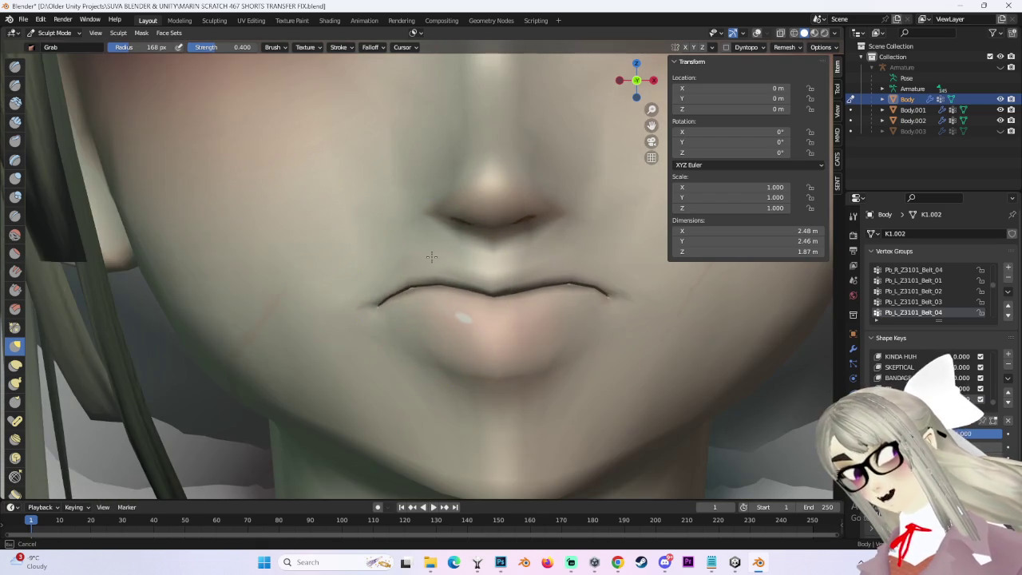
pyautogui.scroll(-2, 456, 297)
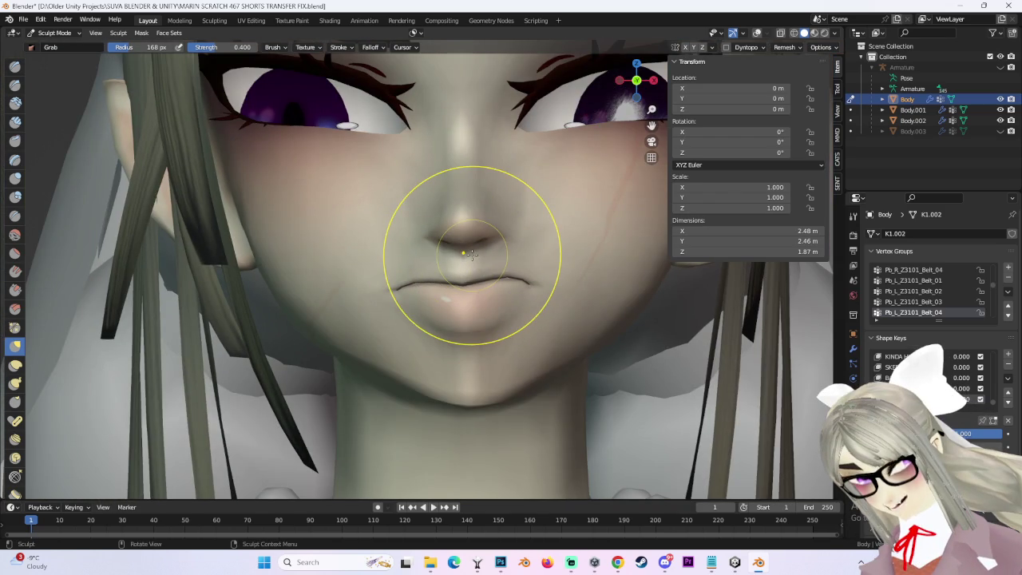
pyautogui.scroll(2, 432, 223)
pyautogui.moveTo(413, 239)
pyautogui.mouseDown(button='middle')
pyautogui.moveTo(432, 223)
pyautogui.moveTo(475, 263)
pyautogui.mouseUp(button='middle')
pyautogui.scroll(-2, 479, 247)
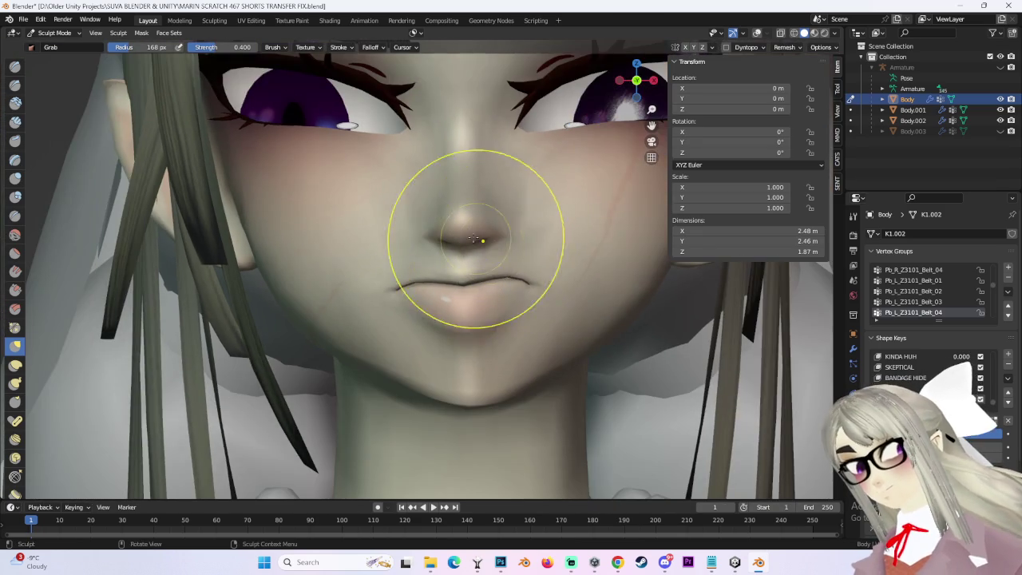
pyautogui.scroll(-3, 493, 232)
pyautogui.moveTo(548, 319)
pyautogui.mouseDown(button='middle')
pyautogui.moveTo(548, 296)
pyautogui.moveTo(556, 327)
pyautogui.moveTo(504, 351)
pyautogui.mouseUp(button='middle')
pyautogui.scroll(1, 504, 351)
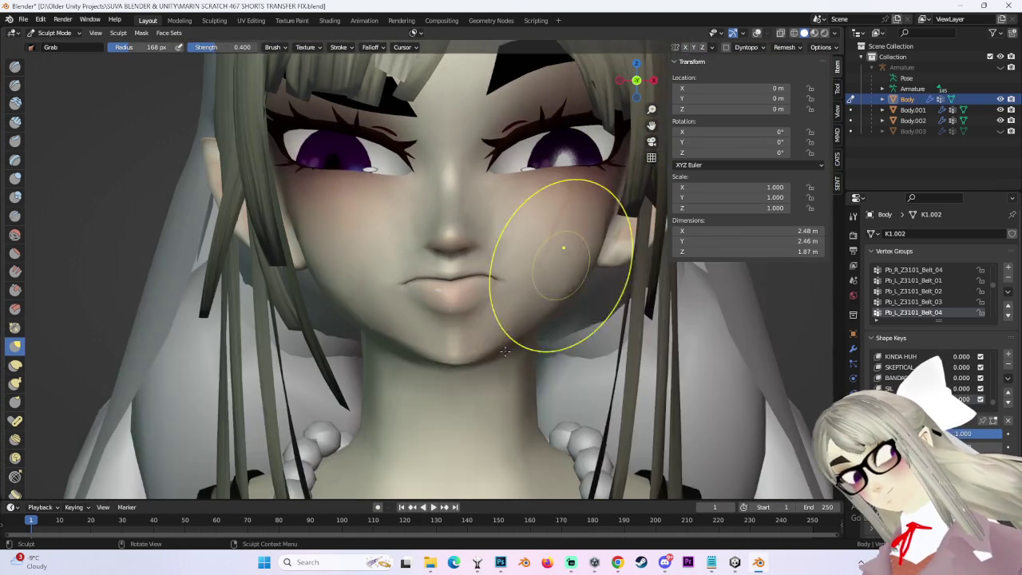
pyautogui.scroll(2, 505, 351)
pyautogui.moveTo(469, 391); pyautogui.dragTo(474, 409)
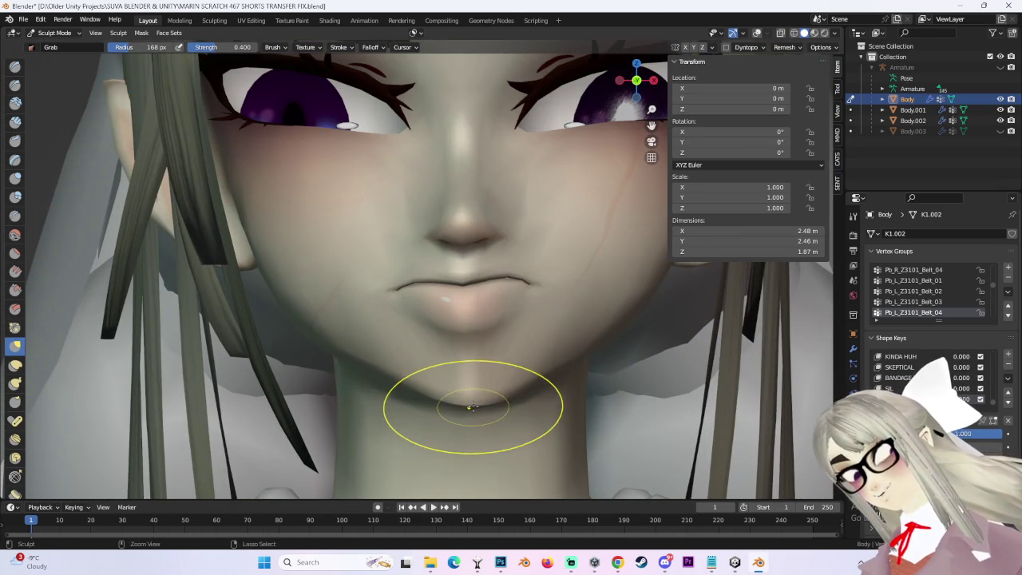
pyautogui.hotkey('ctrl', 'z')
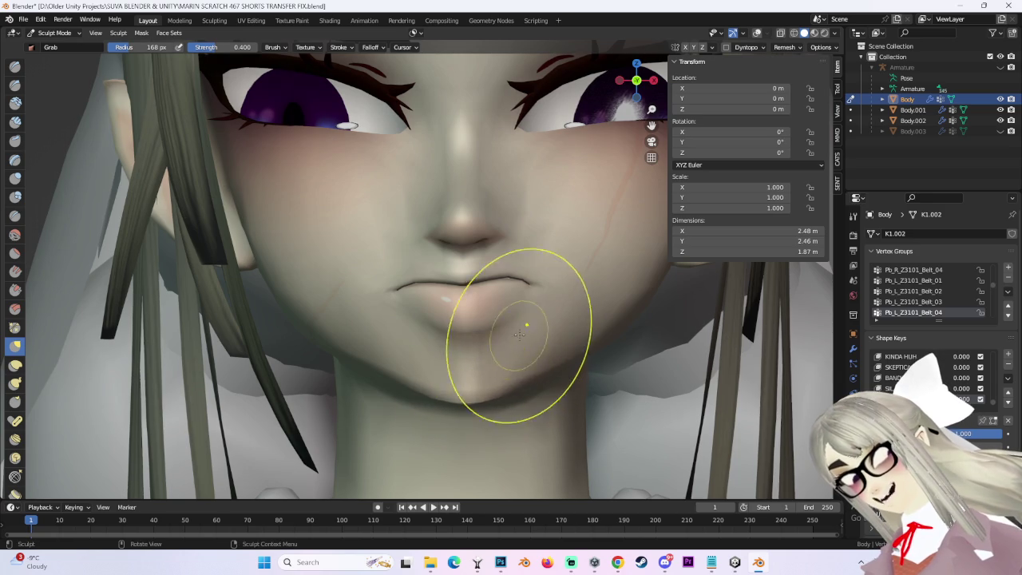
# Zoom out to check head and shoulders, then zoom back in close on the lips.
pyautogui.scroll(-1, 519, 336)
pyautogui.scroll(-1, 517, 327)
pyautogui.scroll(1, 516, 313)
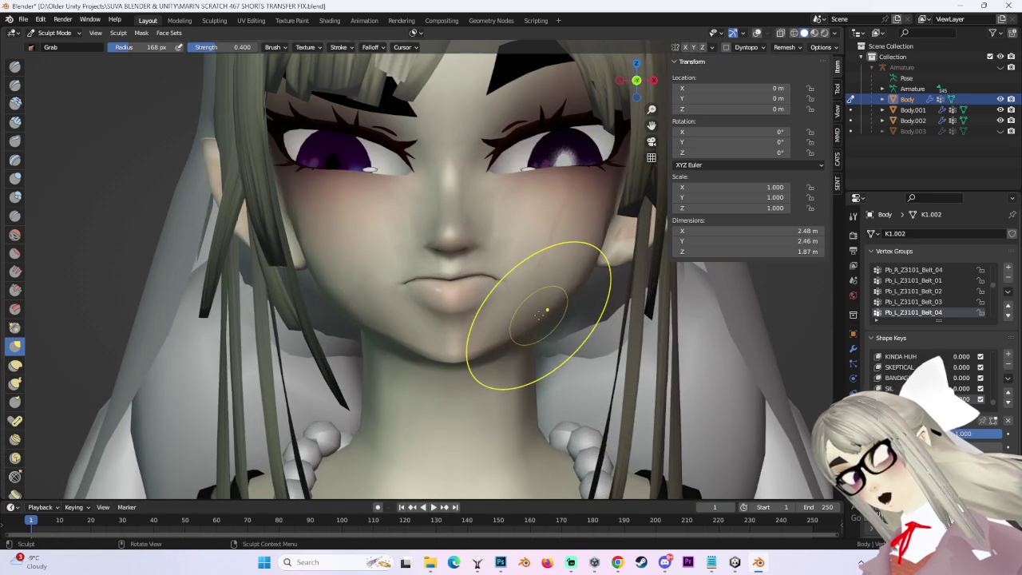
pyautogui.keyDown('ctrl'); pyautogui.moveTo(551, 285); pyautogui.dragTo(475, 309, button='middle'); pyautogui.keyUp('ctrl')
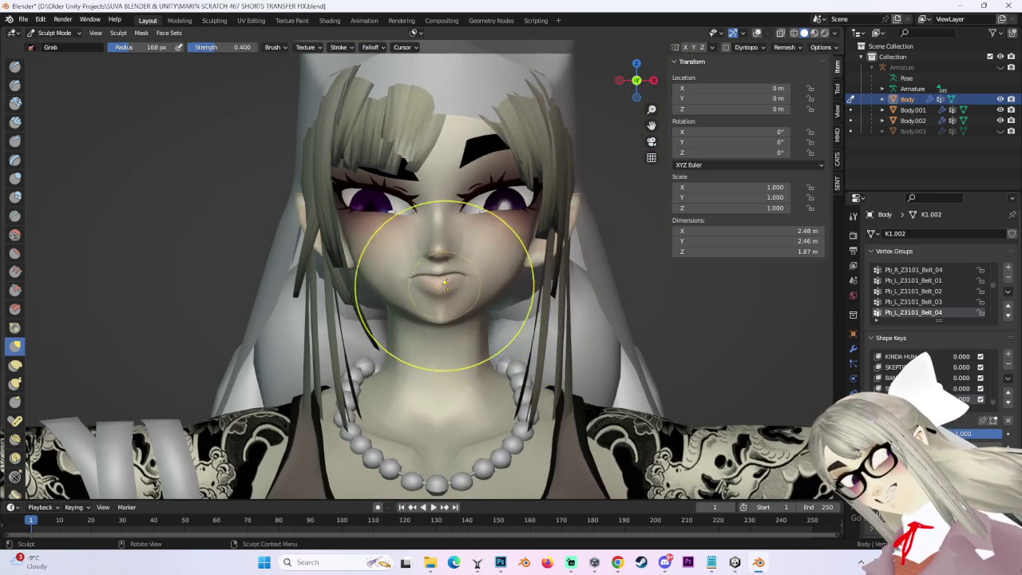
pyautogui.scroll(5, 431, 291)
pyautogui.moveTo(415, 296)
pyautogui.keyDown('ctrl'); pyautogui.mouseDown(button='middle')
pyautogui.moveTo(413, 311)
pyautogui.moveTo(449, 294)
pyautogui.moveTo(403, 276)
pyautogui.moveTo(571, 287)
pyautogui.moveTo(546, 279)
pyautogui.mouseUp(button='middle'); pyautogui.keyUp('ctrl')
pyautogui.scroll(1, 495, 283)
pyautogui.scroll(-3, 607, 272)
pyautogui.scroll(2, 573, 280)
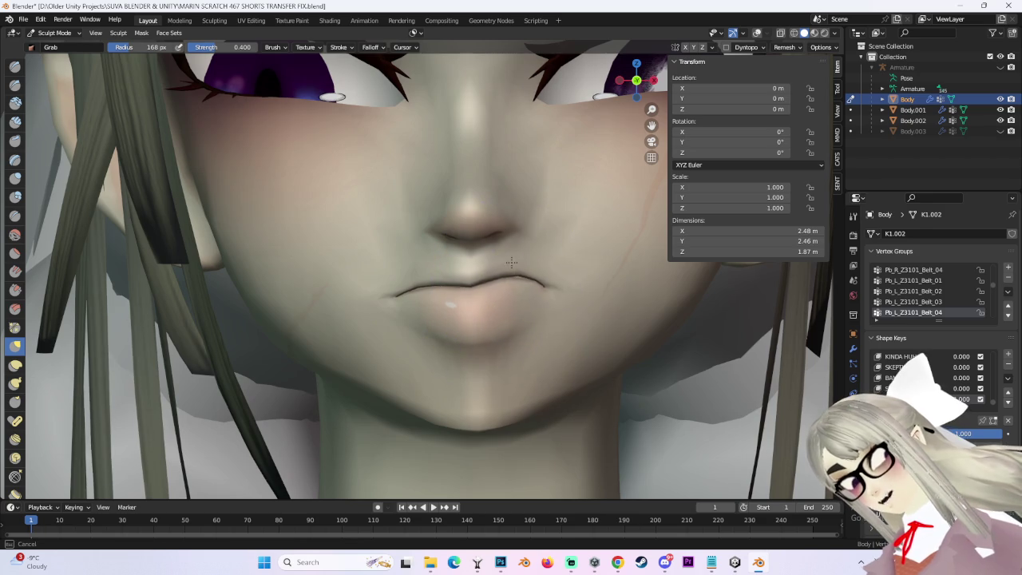
pyautogui.scroll(-3, 559, 296)
pyautogui.scroll(-2, 559, 295)
pyautogui.moveTo(559, 295)
pyautogui.mouseDown(button='middle')
pyautogui.moveTo(575, 284)
pyautogui.moveTo(572, 298)
pyautogui.moveTo(525, 308)
pyautogui.moveTo(456, 216)
pyautogui.mouseUp(button='middle')
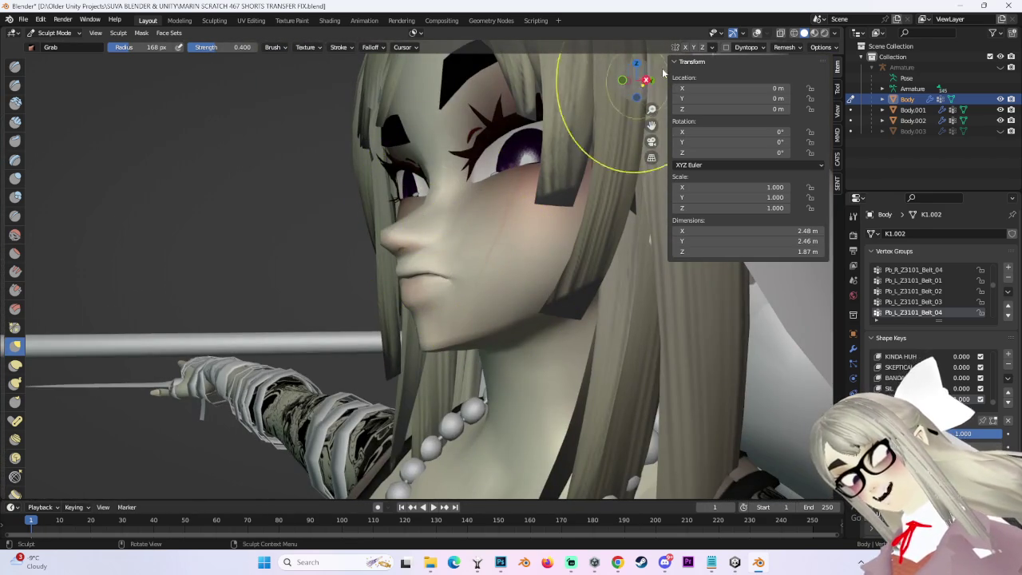
pyautogui.moveTo(622, 80); pyautogui.dragTo(454, 229, button='middle')
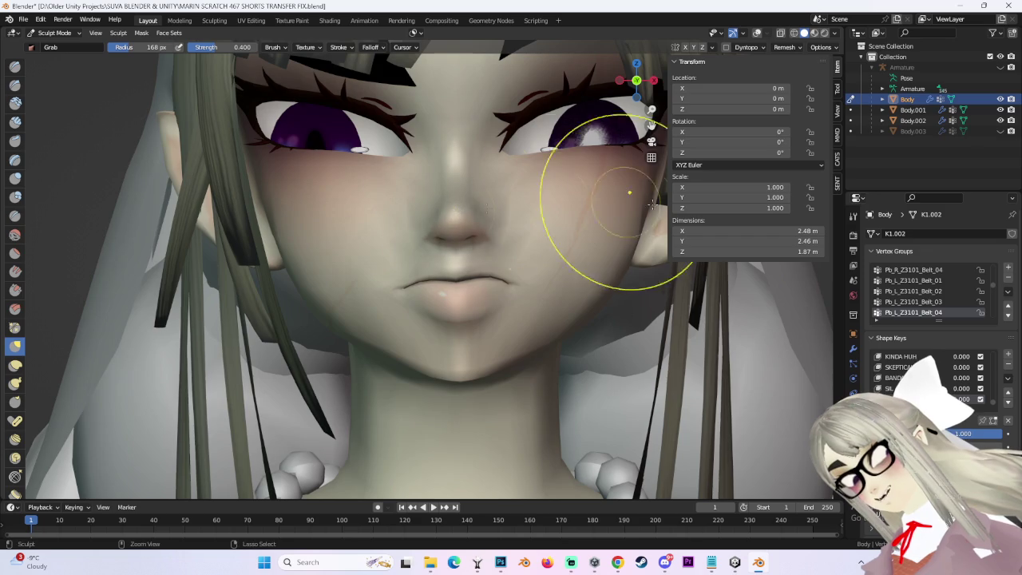
pyautogui.scroll(-2, 618, 202)
pyautogui.scroll(-2, 618, 202)
pyautogui.scroll(-3, 616, 204)
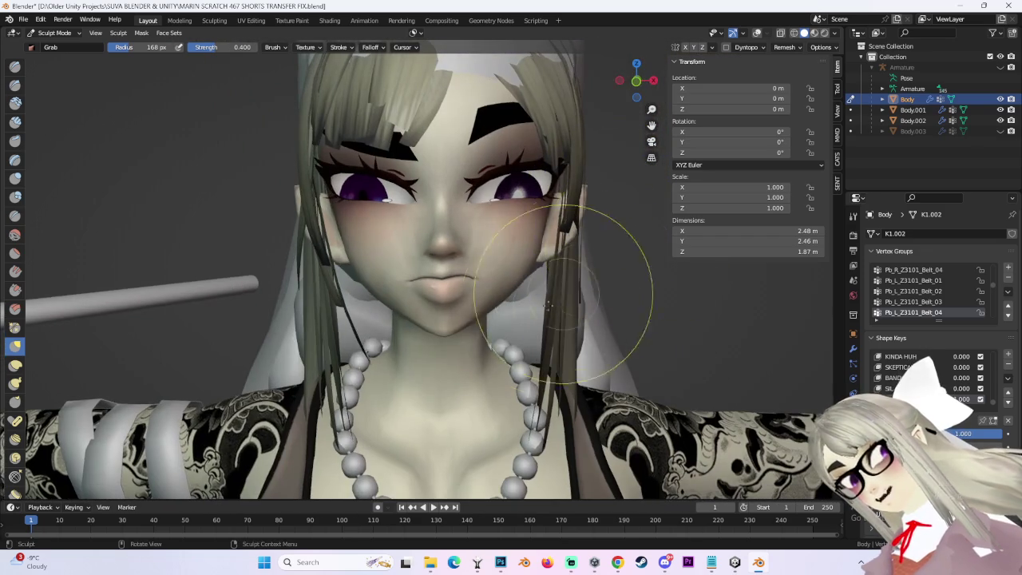
pyautogui.moveTo(653, 80)
pyautogui.mouseDown(button='middle')
pyautogui.moveTo(468, 342)
pyautogui.moveTo(505, 317)
pyautogui.mouseUp(button='middle')
pyautogui.scroll(3, 471, 375)
pyautogui.scroll(-2, 505, 316)
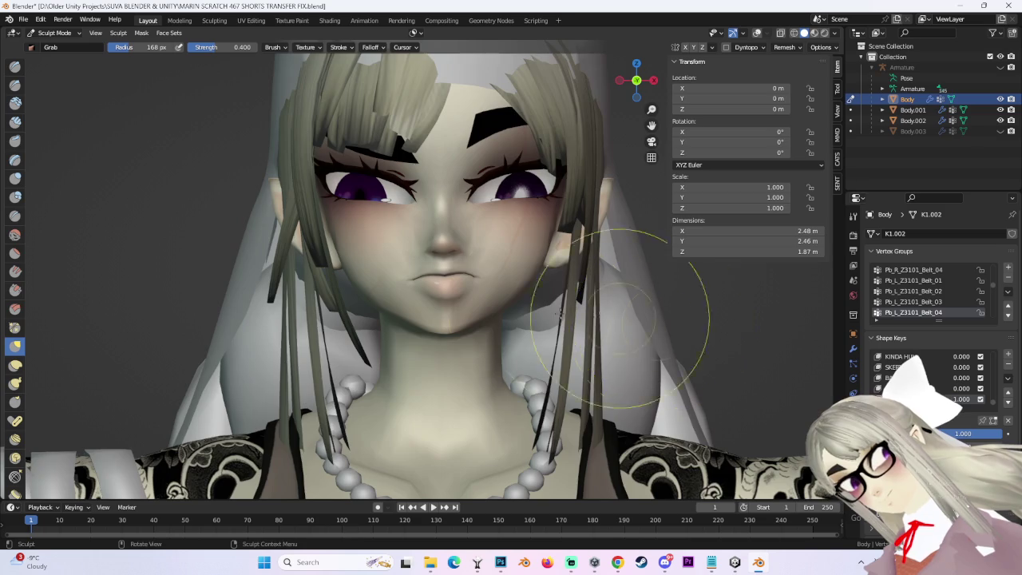
pyautogui.scroll(2, 503, 320)
pyautogui.scroll(2, 471, 327)
pyautogui.moveTo(489, 352)
pyautogui.mouseDown(button='middle')
pyautogui.moveTo(467, 285)
pyautogui.moveTo(474, 274)
pyautogui.mouseUp(button='middle')
pyautogui.scroll(-3, 487, 303)
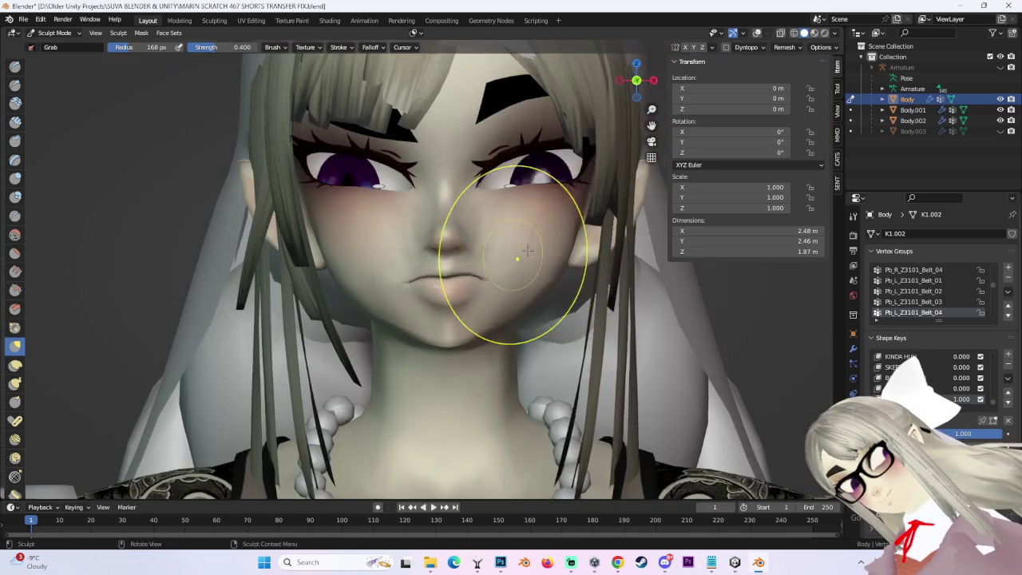
pyautogui.moveTo(548, 240)
pyautogui.mouseDown(button='middle')
pyautogui.moveTo(468, 269)
pyautogui.moveTo(559, 263)
pyautogui.mouseUp(button='middle')
pyautogui.click(626, 80)
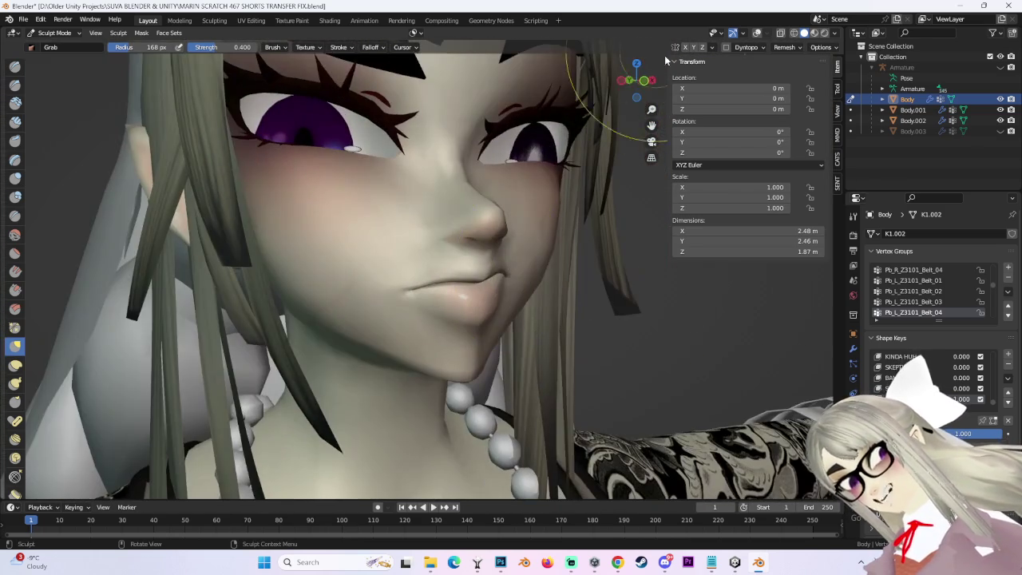
pyautogui.scroll(3, 417, 300)
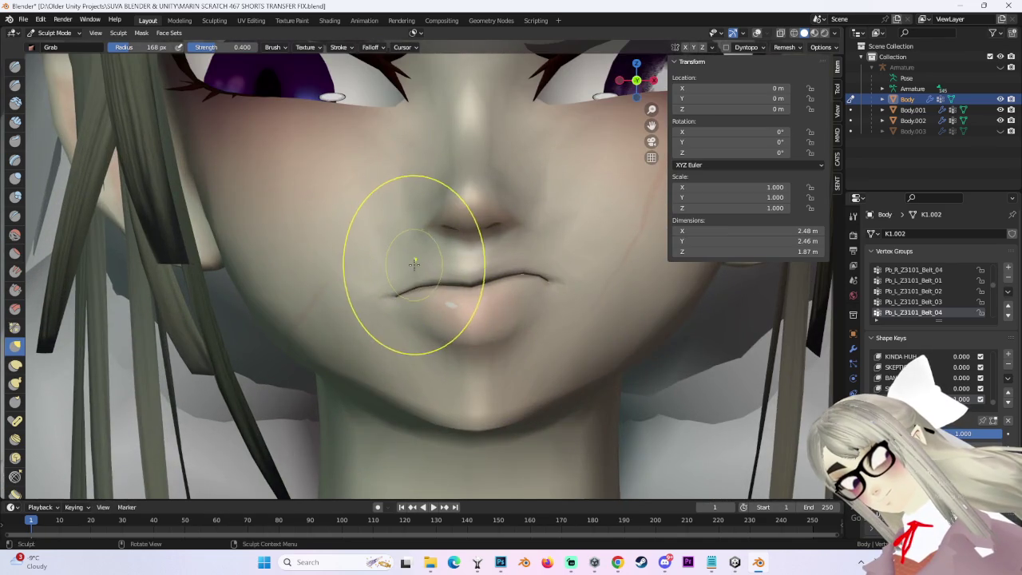
pyautogui.keyDown('ctrl'); pyautogui.moveTo(414, 262); pyautogui.dragTo(396, 249, button='middle'); pyautogui.keyUp('ctrl')
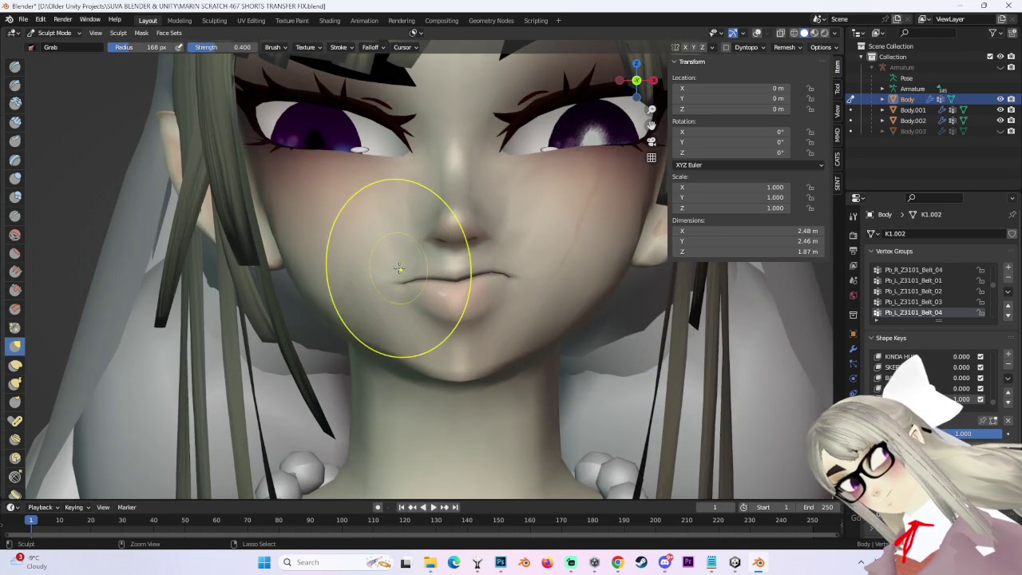
pyautogui.scroll(-3, 630, 232)
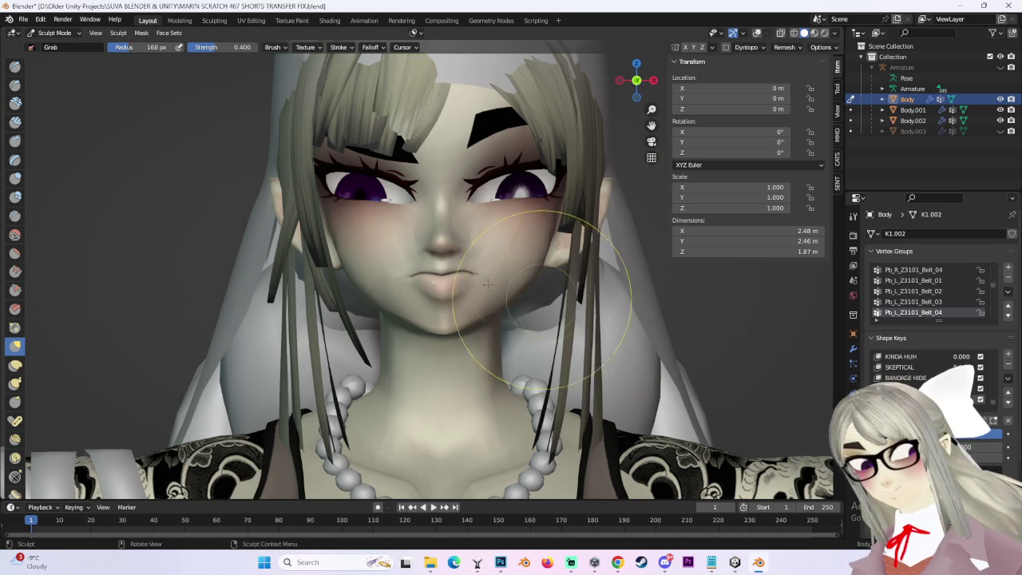
pyautogui.scroll(3, 456, 247)
# Pull the nose into a new shape with the Grab brush, then return to the front view.
pyautogui.moveTo(478, 205); pyautogui.dragTo(463, 216)
pyautogui.moveTo(473, 216); pyautogui.dragTo(468, 245, button='middle')
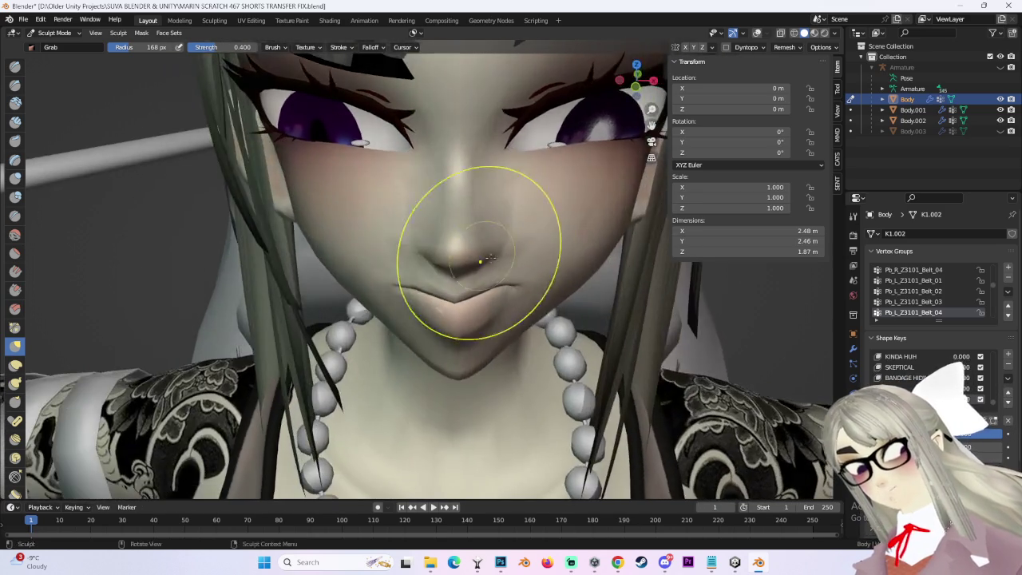
pyautogui.click(636, 80)
pyautogui.scroll(2, 472, 218)
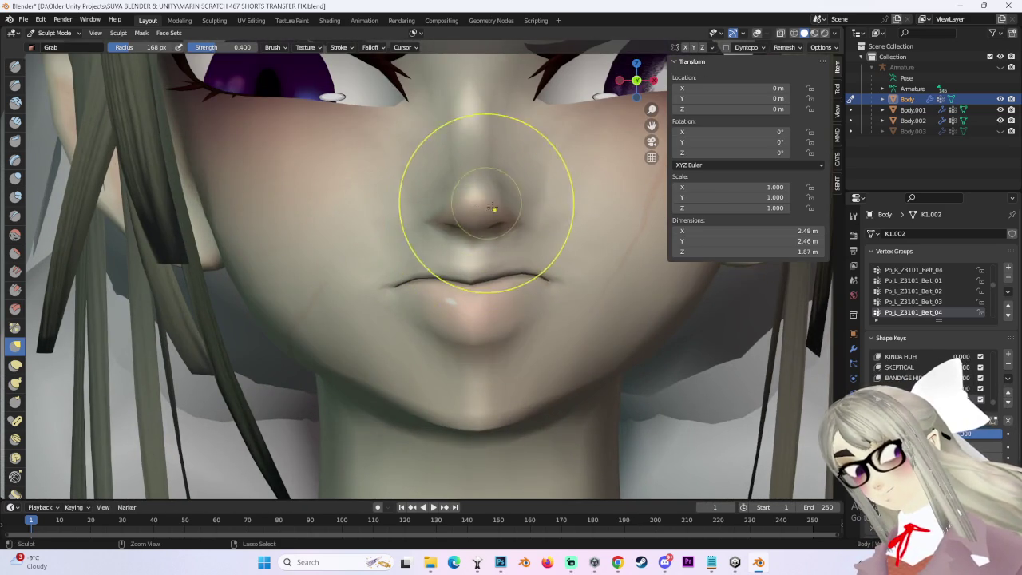
pyautogui.scroll(-2, 485, 196)
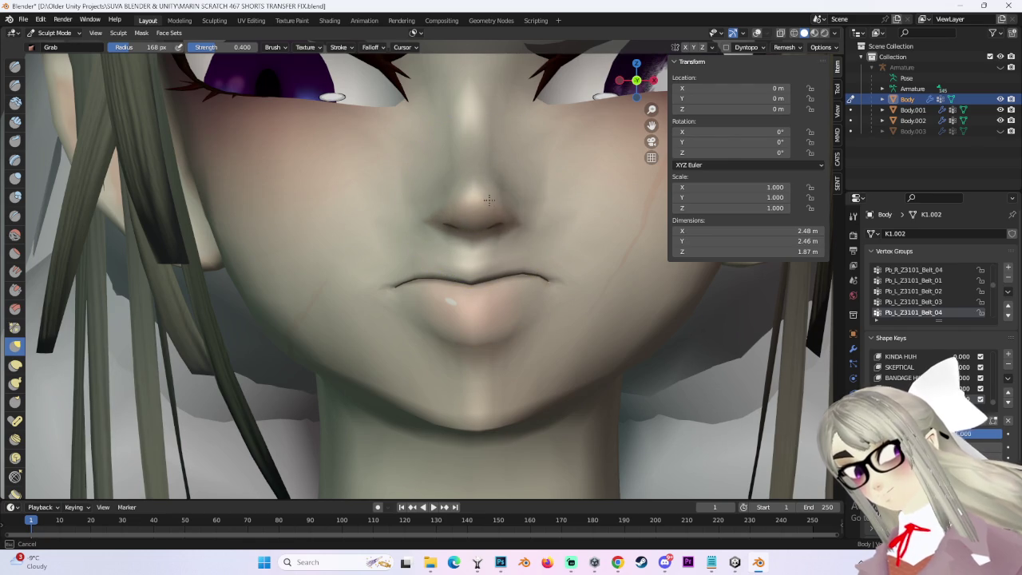
pyautogui.scroll(1, 490, 281)
pyautogui.scroll(-1, 479, 283)
pyautogui.scroll(1, 471, 285)
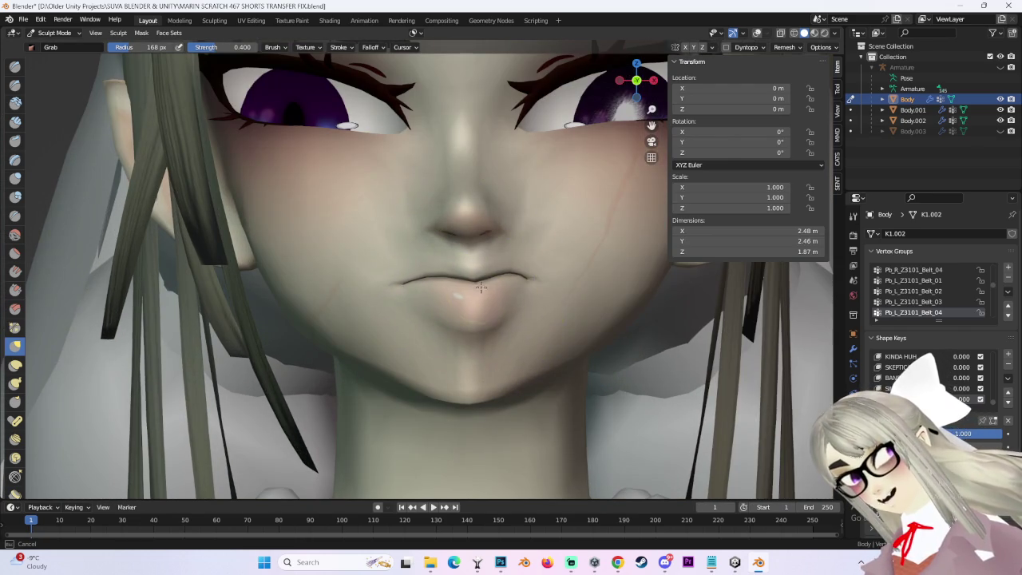
pyautogui.scroll(-2, 471, 288)
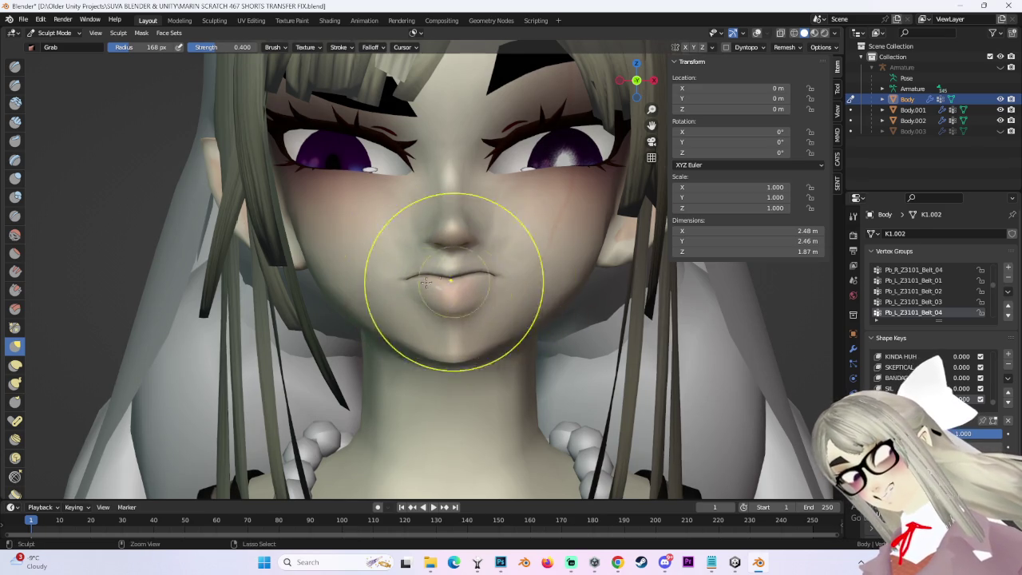
# Zoom in close on the nose and lips.
pyautogui.keyDown('ctrl'); pyautogui.moveTo(440, 281); pyautogui.dragTo(434, 278, button='middle'); pyautogui.keyUp('ctrl')
pyautogui.scroll(-2, 445, 274)
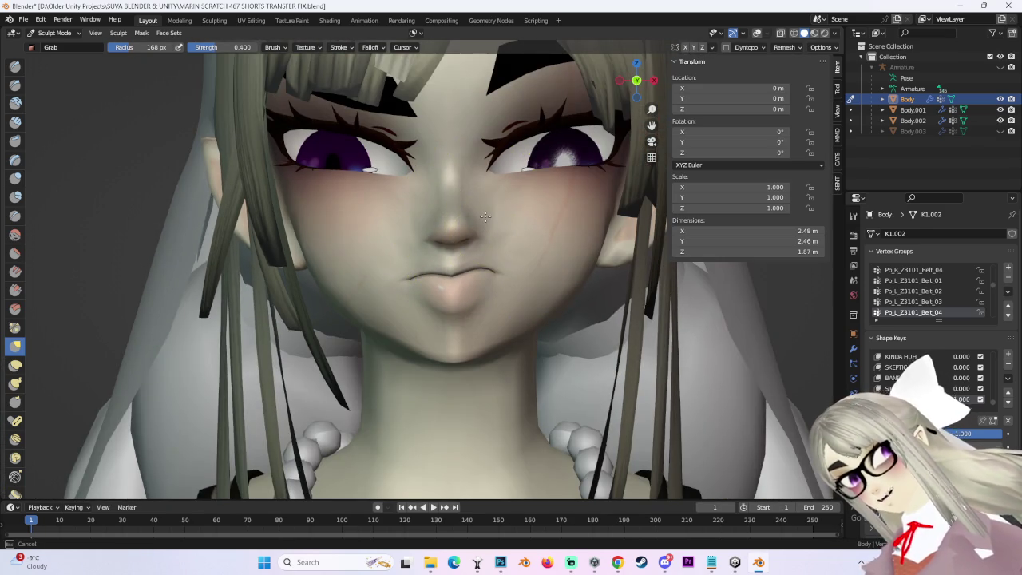
pyautogui.keyDown('ctrl'); pyautogui.moveTo(496, 224); pyautogui.dragTo(522, 228, button='middle'); pyautogui.keyUp('ctrl')
pyautogui.scroll(-3, 570, 206)
pyautogui.scroll(3, 445, 228)
pyautogui.keyDown('ctrl'); pyautogui.moveTo(445, 228); pyautogui.dragTo(403, 230, button='middle'); pyautogui.keyUp('ctrl')
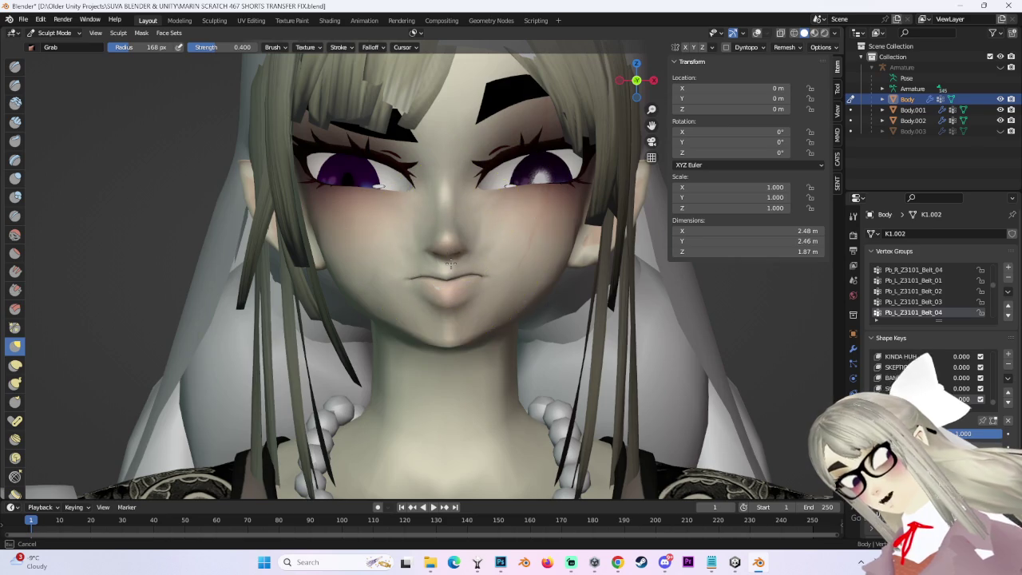
# Orbit from a side view of the face to a lower frontal view to inspect it.
pyautogui.moveTo(549, 250)
pyautogui.mouseDown(button='middle')
pyautogui.moveTo(405, 217)
pyautogui.moveTo(447, 160)
pyautogui.moveTo(467, 185)
pyautogui.mouseUp(button='middle')
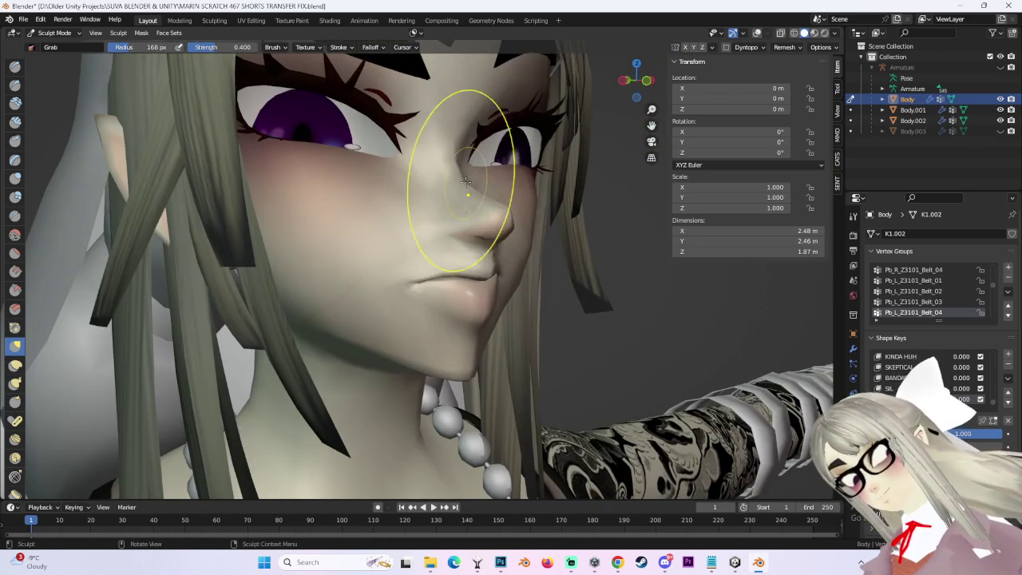
pyautogui.moveTo(540, 174); pyautogui.dragTo(423, 182, button='middle')
pyautogui.moveTo(499, 144)
pyautogui.mouseDown(button='middle')
pyautogui.moveTo(548, 182)
pyautogui.moveTo(538, 194)
pyautogui.moveTo(649, 209)
pyautogui.moveTo(631, 184)
pyautogui.mouseUp(button='middle')
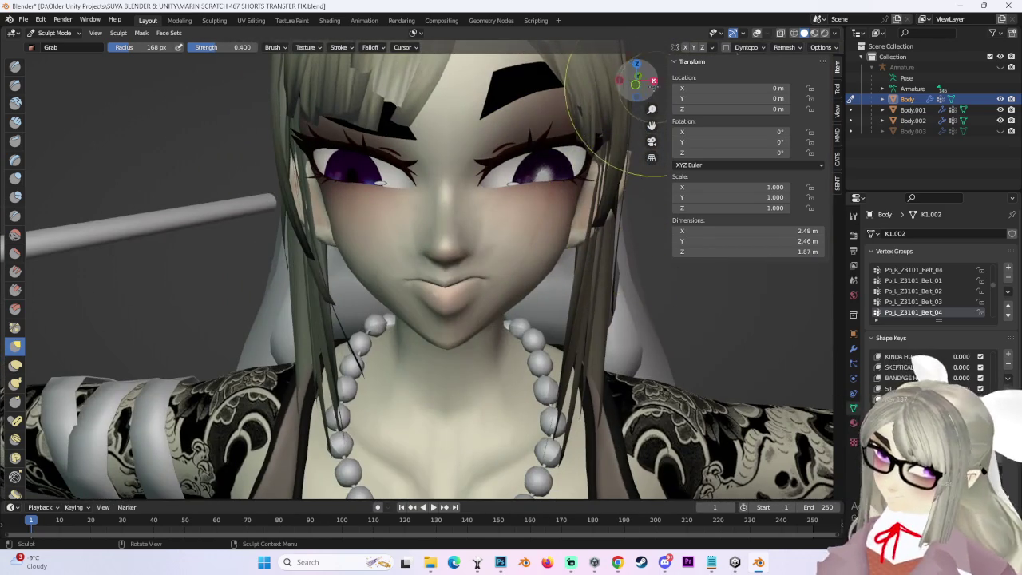
pyautogui.moveTo(606, 119)
pyautogui.mouseDown(button='middle')
pyautogui.moveTo(455, 344)
pyautogui.moveTo(468, 331)
pyautogui.mouseUp(button='middle')
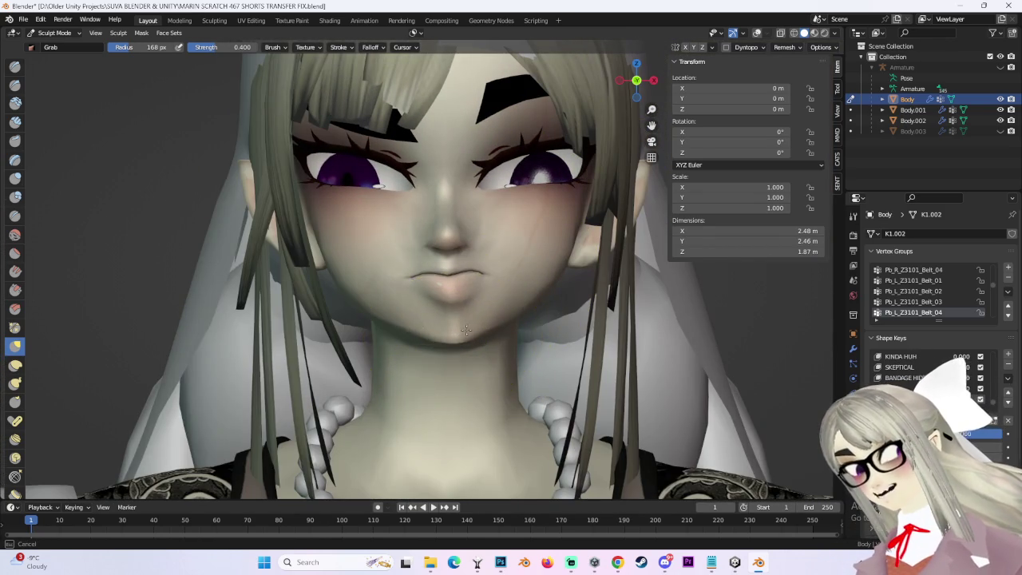
pyautogui.scroll(2, 447, 312)
pyautogui.scroll(2, 431, 288)
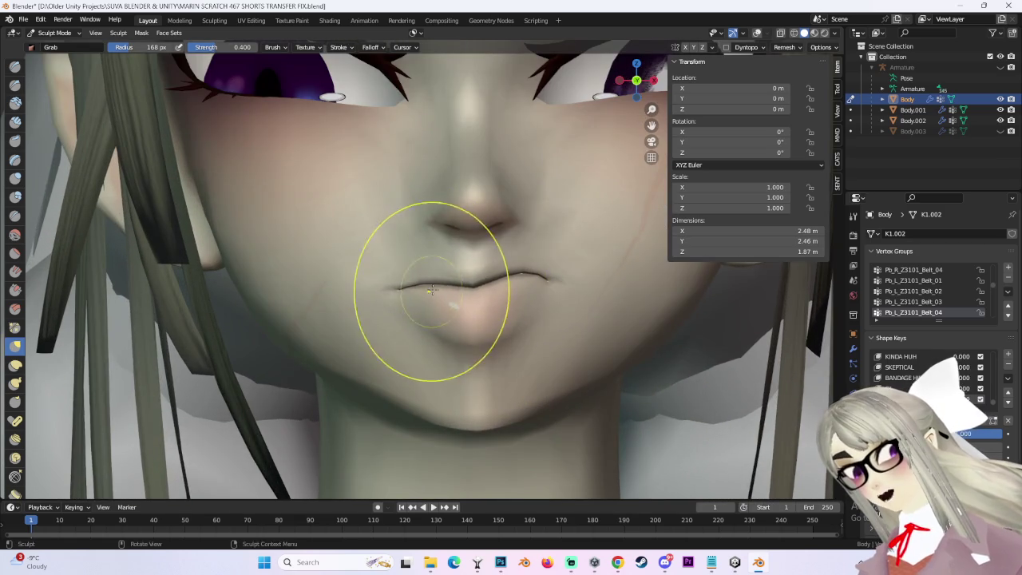
pyautogui.scroll(2, 431, 291)
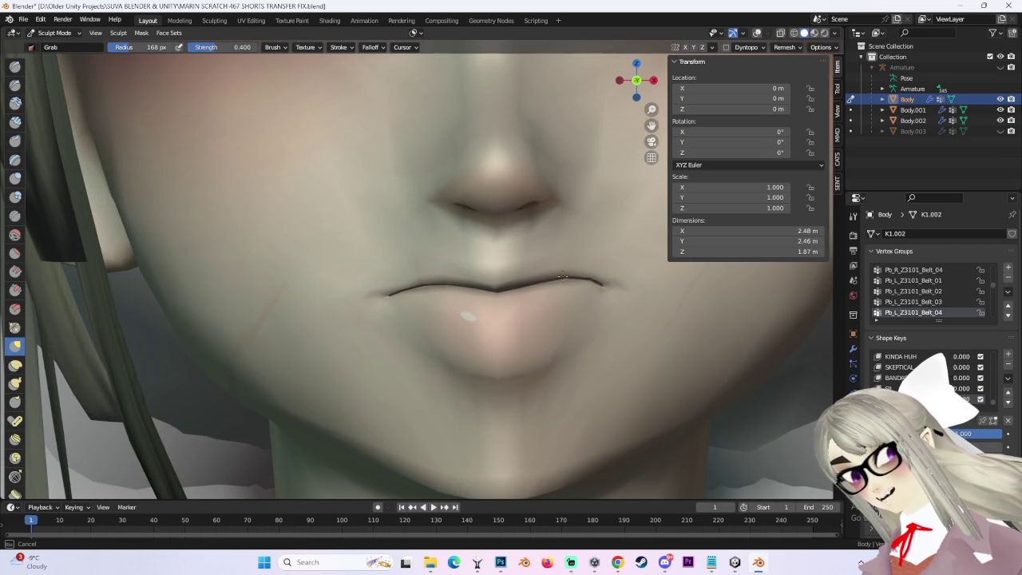
pyautogui.scroll(-3, 563, 269)
pyautogui.scroll(2, 566, 269)
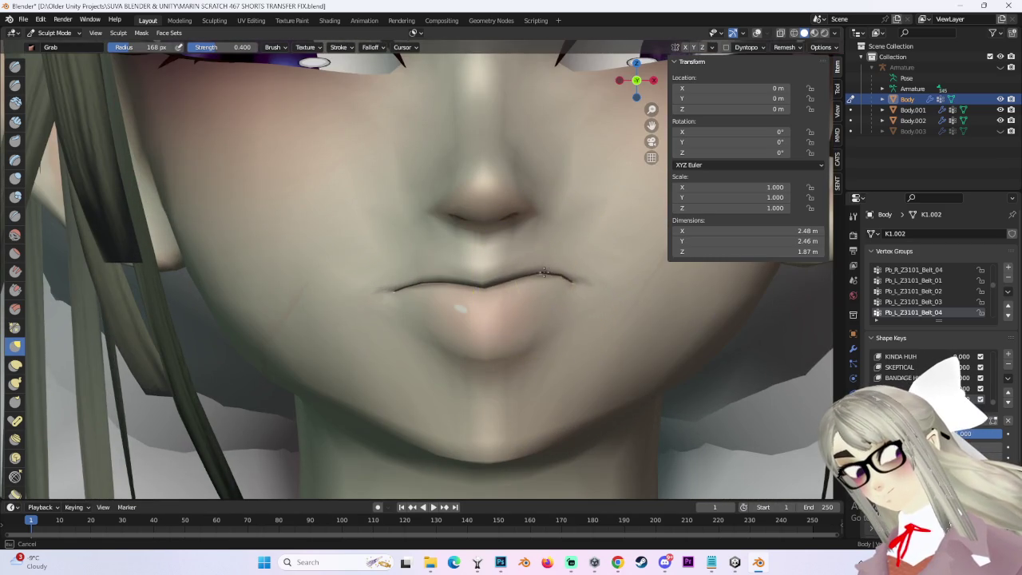
# Nudge the chin and lower lip into shape from a three-quarter view.
pyautogui.moveTo(616, 285)
pyautogui.mouseDown(button='middle')
pyautogui.moveTo(574, 294)
pyautogui.moveTo(590, 315)
pyautogui.mouseUp(button='middle')
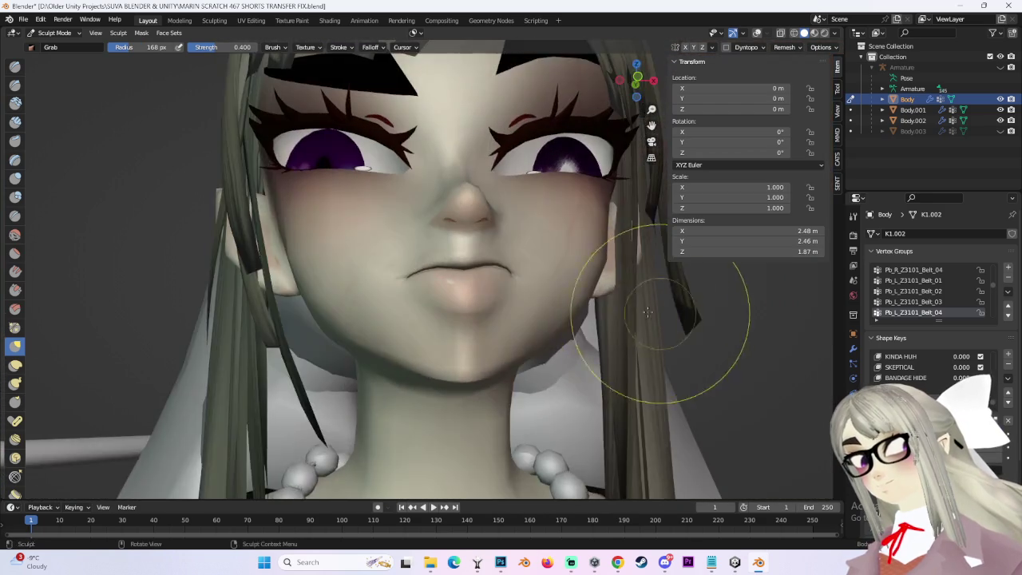
pyautogui.scroll(2, 526, 204)
pyautogui.scroll(3, 415, 295)
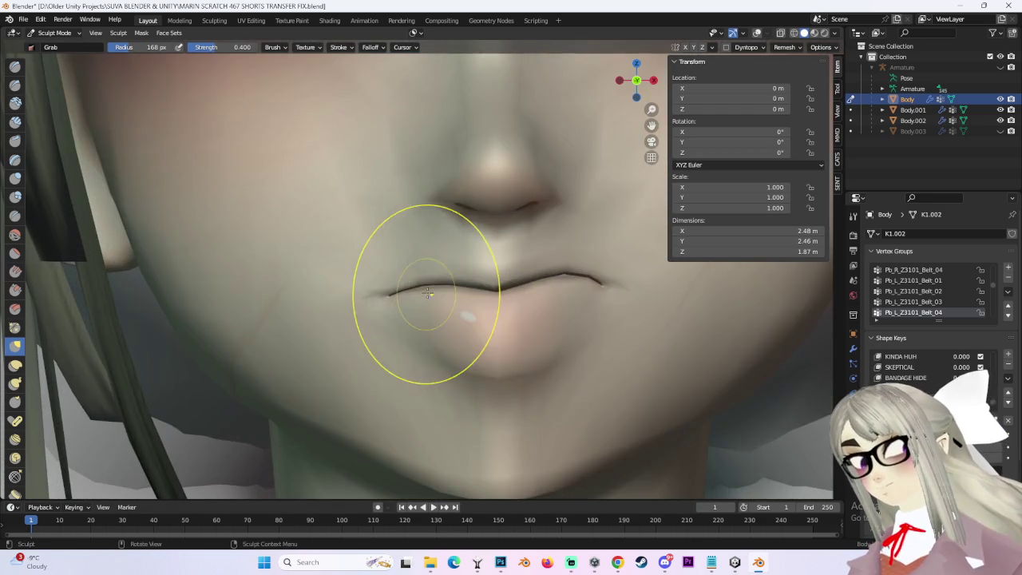
pyautogui.scroll(1, 480, 278)
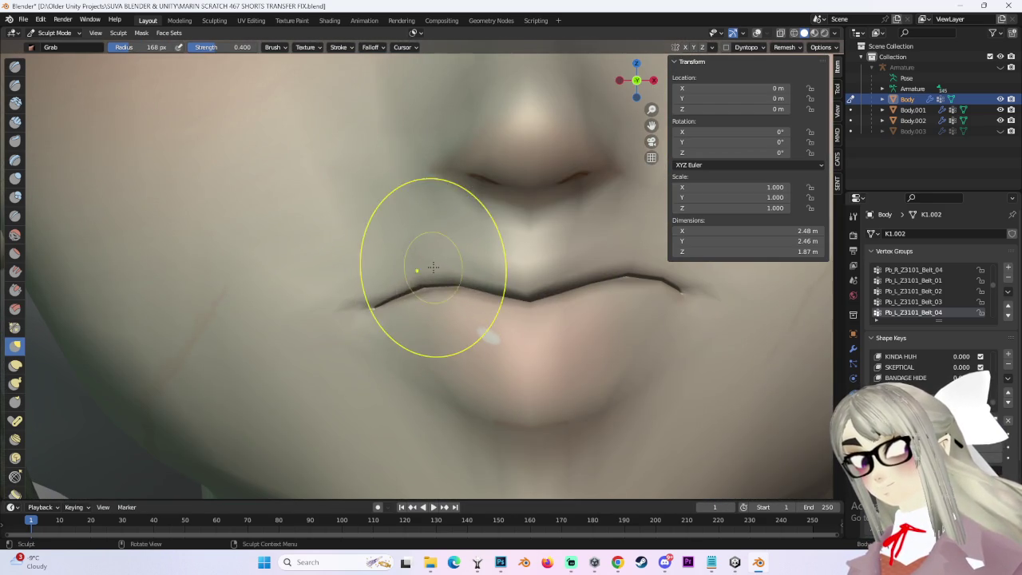
pyautogui.scroll(-5, 422, 231)
pyautogui.scroll(-3, 416, 345)
pyautogui.moveTo(461, 376)
pyautogui.mouseDown()
pyautogui.moveTo(454, 345)
pyautogui.moveTo(470, 356)
pyautogui.mouseUp()
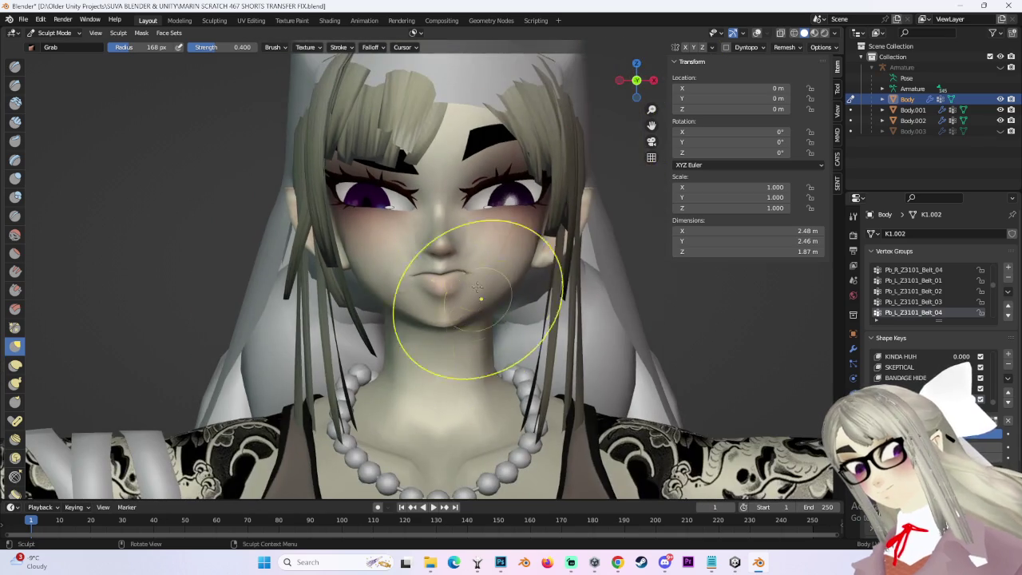
pyautogui.scroll(3, 477, 238)
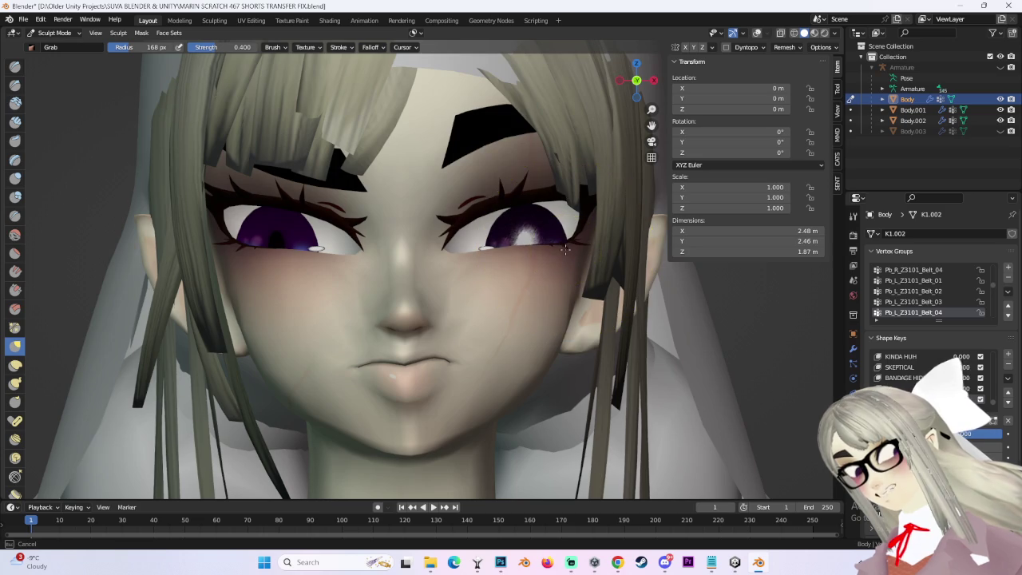
pyautogui.scroll(2, 459, 265)
pyautogui.scroll(-1, 518, 228)
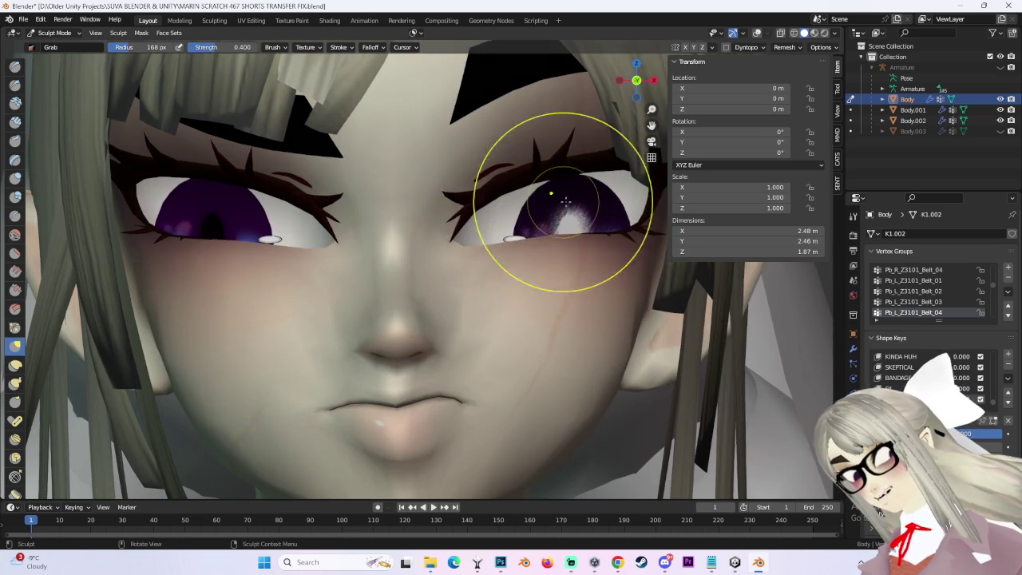
pyautogui.scroll(-3, 555, 194)
# Check the lips from below and from a three-quarter angle, ending near frontal.
pyautogui.moveTo(459, 209)
pyautogui.mouseDown(button='middle')
pyautogui.moveTo(588, 186)
pyautogui.moveTo(588, 239)
pyautogui.moveTo(440, 265)
pyautogui.mouseUp(button='middle')
pyautogui.scroll(3, 441, 265)
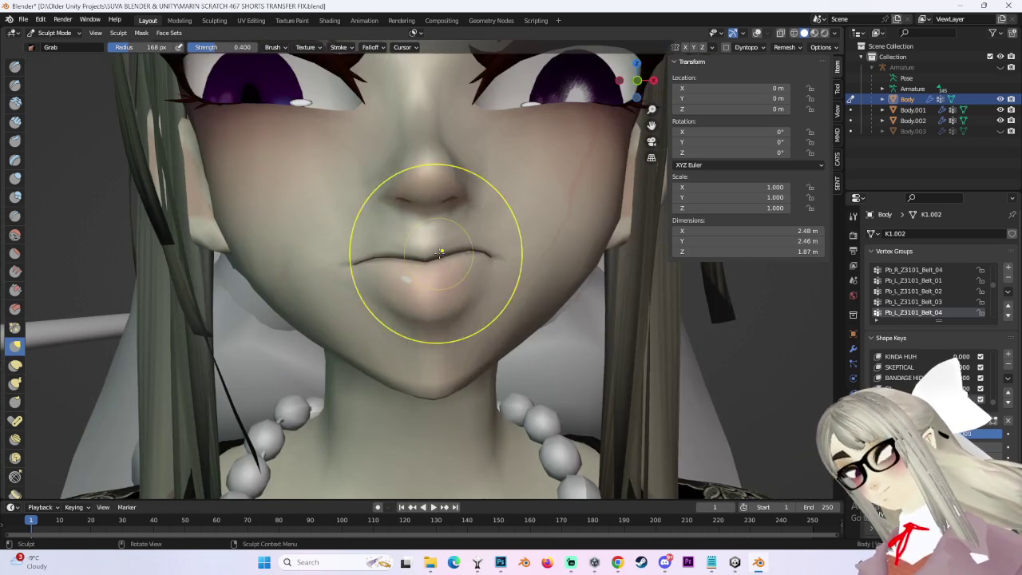
pyautogui.scroll(1, 410, 228)
pyautogui.moveTo(410, 228)
pyautogui.mouseDown(button='middle')
pyautogui.moveTo(407, 253)
pyautogui.moveTo(467, 250)
pyautogui.moveTo(520, 269)
pyautogui.moveTo(445, 251)
pyautogui.moveTo(373, 258)
pyautogui.mouseUp(button='middle')
pyautogui.moveTo(581, 223)
pyautogui.mouseDown(button='middle')
pyautogui.moveTo(486, 248)
pyautogui.moveTo(606, 96)
pyautogui.mouseUp(button='middle')
# Check the face in three-quarter views from both sides.
pyautogui.scroll(-5, 494, 280)
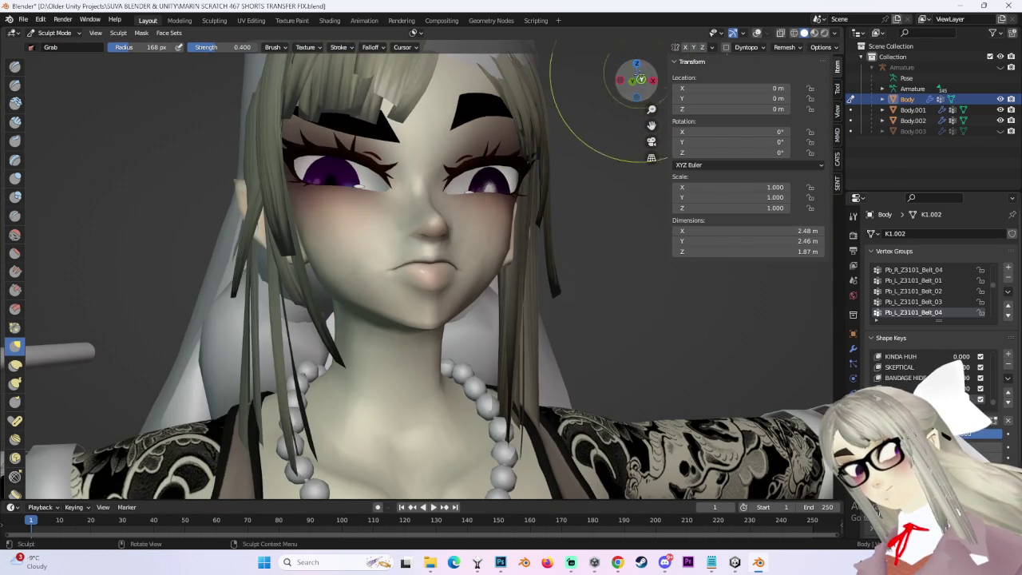
pyautogui.scroll(1, 399, 262)
pyautogui.scroll(3, 365, 251)
pyautogui.scroll(3, 333, 257)
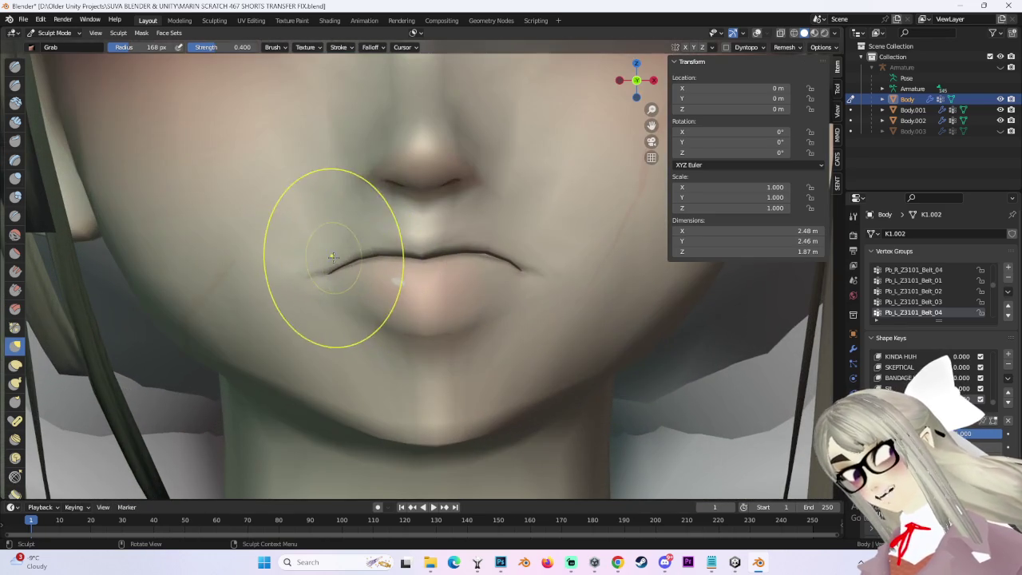
pyautogui.scroll(-4, 503, 246)
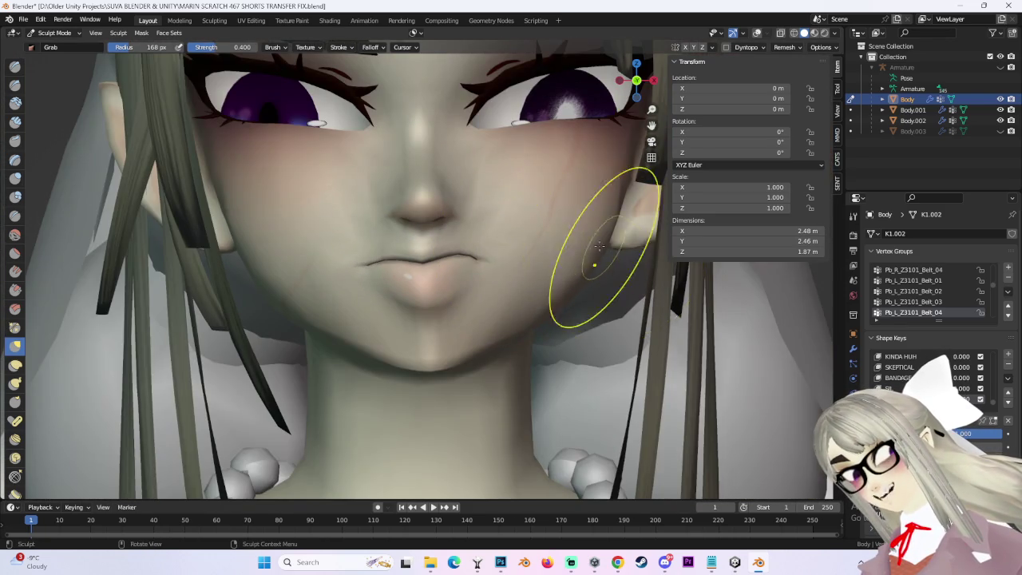
pyautogui.scroll(-3, 606, 248)
pyautogui.scroll(4, 383, 279)
pyautogui.moveTo(354, 296); pyautogui.dragTo(362, 260, button='middle')
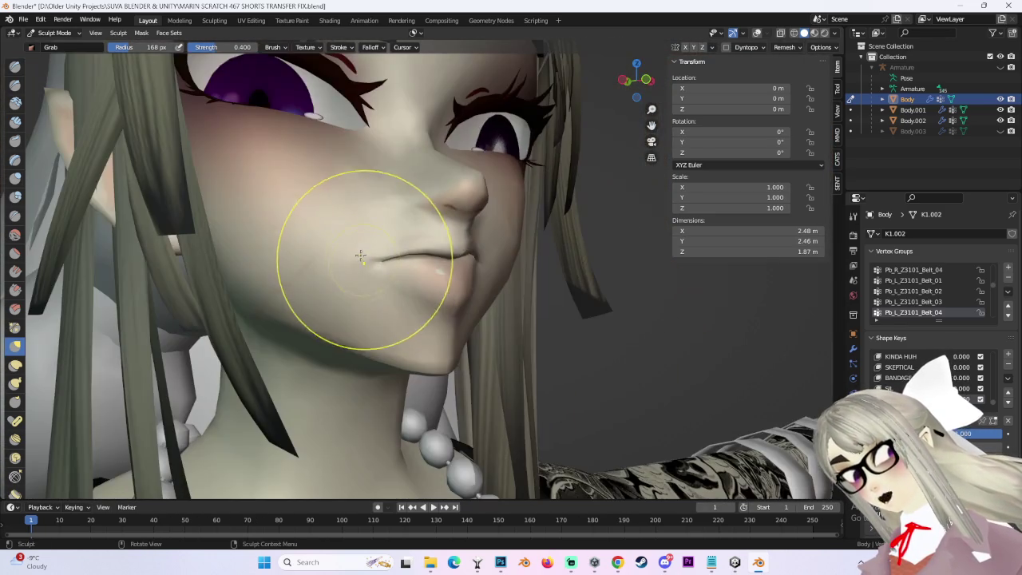
pyautogui.moveTo(585, 216); pyautogui.dragTo(472, 243, button='middle')
pyautogui.moveTo(481, 279)
pyautogui.mouseDown(button='middle')
pyautogui.moveTo(490, 240)
pyautogui.moveTo(385, 235)
pyautogui.moveTo(615, 229)
pyautogui.moveTo(543, 263)
pyautogui.moveTo(610, 117)
pyautogui.mouseUp(button='middle')
# Move in close on the lips and cheek from a low side angle.
pyautogui.scroll(2, 491, 240)
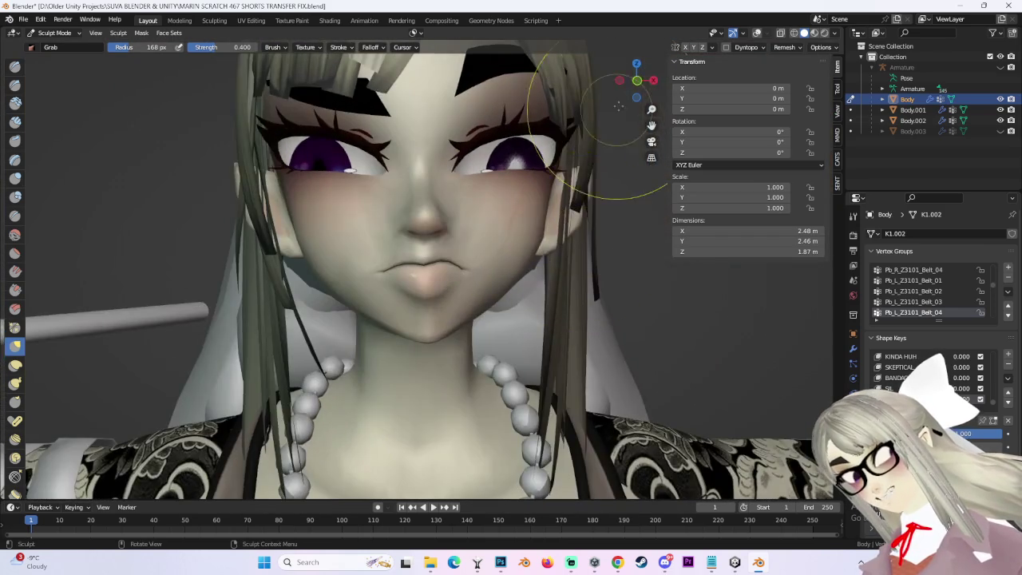
pyautogui.scroll(3, 439, 263)
pyautogui.scroll(1, 444, 255)
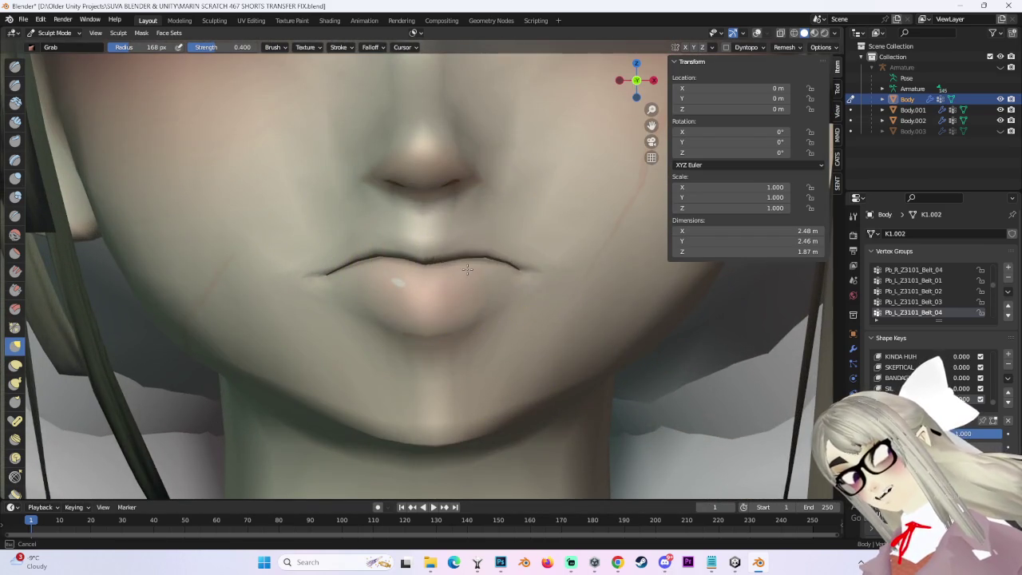
pyautogui.scroll(2, 467, 269)
pyautogui.moveTo(525, 228); pyautogui.dragTo(447, 239, button='middle')
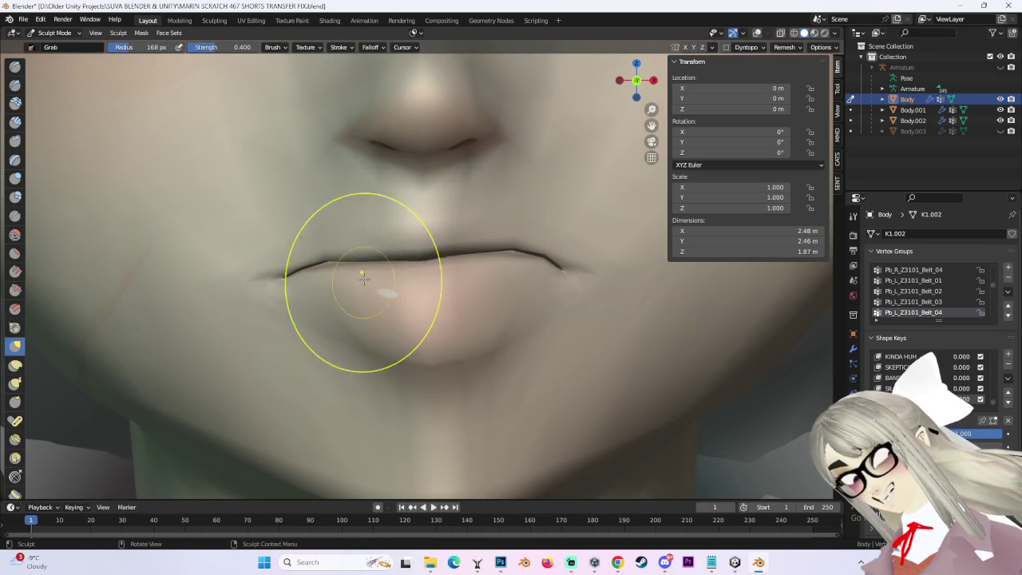
pyautogui.scroll(-3, 363, 279)
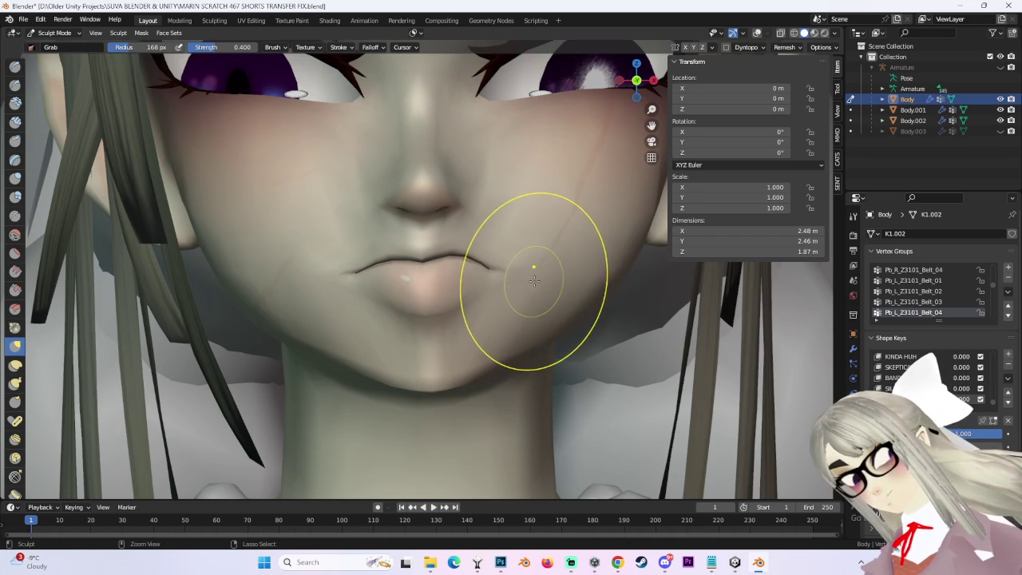
pyautogui.keyDown('ctrl'); pyautogui.moveTo(497, 272); pyautogui.dragTo(540, 248, button='middle'); pyautogui.keyUp('ctrl')
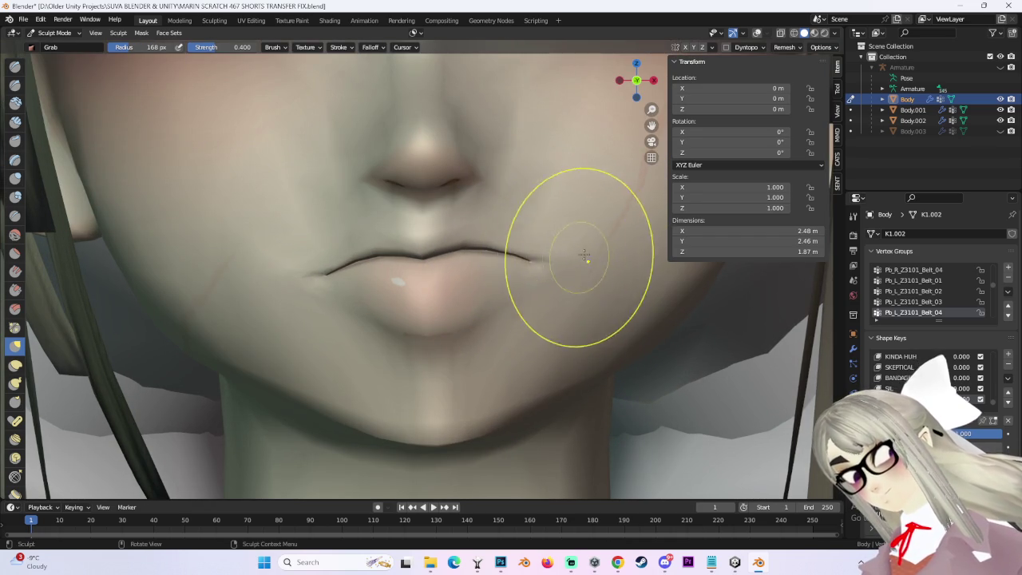
# Pull back to show the whole face and chest.
pyautogui.scroll(-2, 543, 268)
pyautogui.scroll(-3, 566, 263)
pyautogui.scroll(4, 471, 235)
pyautogui.scroll(1, 523, 231)
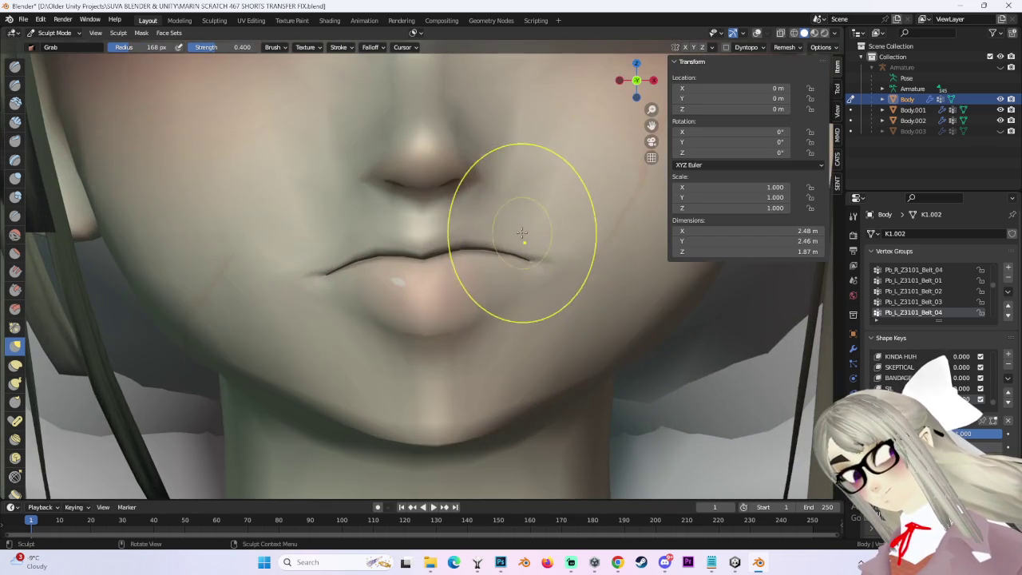
pyautogui.keyDown('ctrl'); pyautogui.moveTo(509, 258); pyautogui.dragTo(338, 247, button='middle'); pyautogui.keyUp('ctrl')
pyautogui.scroll(-3, 563, 256)
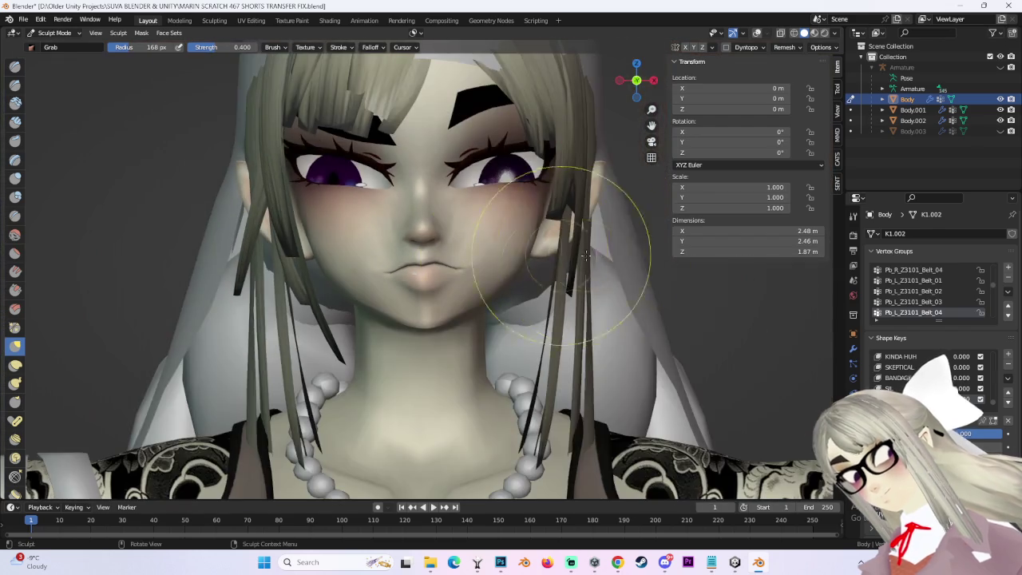
pyautogui.scroll(2, 549, 289)
# Inspect the cheek and lips close up, then the nose and lips in side profile.
pyautogui.moveTo(549, 289)
pyautogui.mouseDown(button='middle')
pyautogui.moveTo(491, 263)
pyautogui.moveTo(543, 219)
pyautogui.moveTo(589, 267)
pyautogui.moveTo(533, 284)
pyautogui.mouseUp(button='middle')
pyautogui.scroll(2, 533, 283)
pyautogui.moveTo(388, 256)
pyautogui.mouseDown(button='middle')
pyautogui.moveTo(495, 253)
pyautogui.moveTo(520, 194)
pyautogui.mouseUp(button='middle')
pyautogui.scroll(-3, 520, 194)
pyautogui.scroll(1, 513, 240)
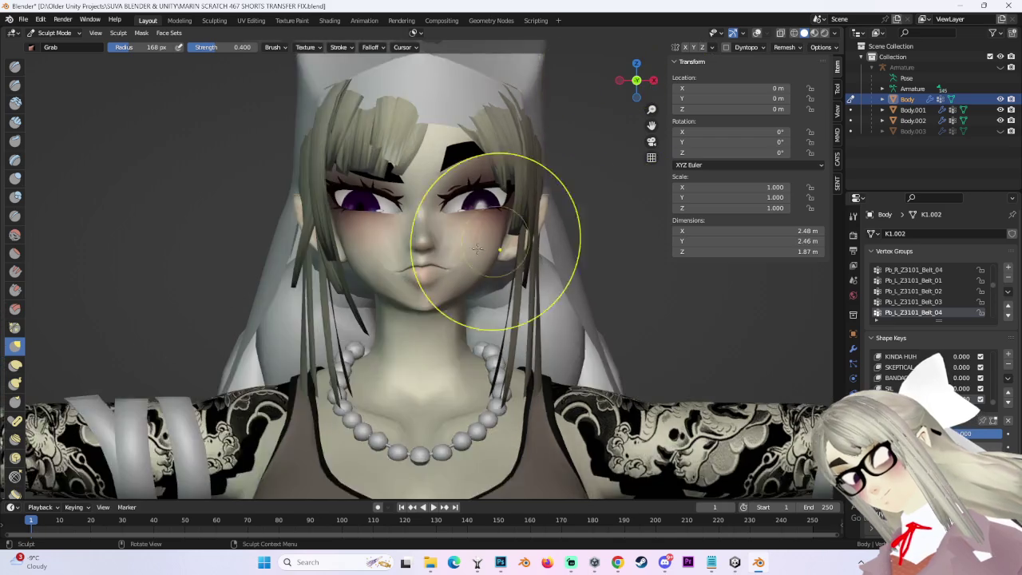
pyautogui.scroll(2, 505, 243)
# Swing around the head to check the pout, ending on a frontal view of the face.
pyautogui.moveTo(505, 242); pyautogui.dragTo(607, 223, button='middle')
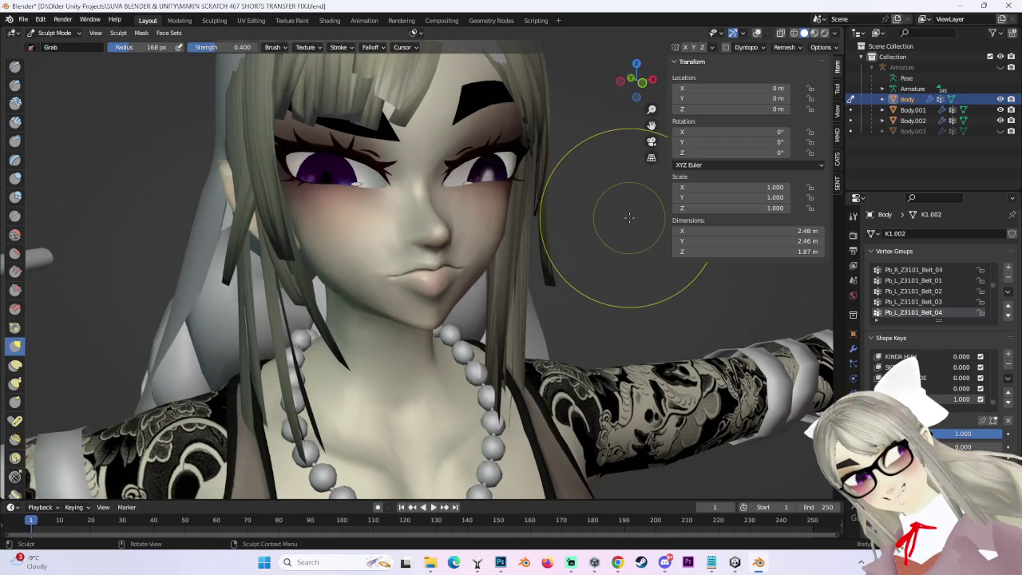
pyautogui.moveTo(629, 217); pyautogui.dragTo(421, 240, button='middle')
pyautogui.scroll(2, 479, 247)
pyautogui.moveTo(518, 251)
pyautogui.mouseDown(button='middle')
pyautogui.moveTo(467, 216)
pyautogui.moveTo(472, 250)
pyautogui.moveTo(517, 221)
pyautogui.mouseUp(button='middle')
pyautogui.moveTo(515, 270)
pyautogui.mouseDown(button='middle')
pyautogui.moveTo(495, 255)
pyautogui.moveTo(429, 285)
pyautogui.moveTo(481, 250)
pyautogui.moveTo(479, 227)
pyautogui.moveTo(421, 195)
pyautogui.moveTo(479, 223)
pyautogui.moveTo(523, 148)
pyautogui.moveTo(533, 166)
pyautogui.moveTo(513, 137)
pyautogui.moveTo(479, 137)
pyautogui.moveTo(636, 83)
pyautogui.moveTo(530, 108)
pyautogui.mouseUp(button='middle')
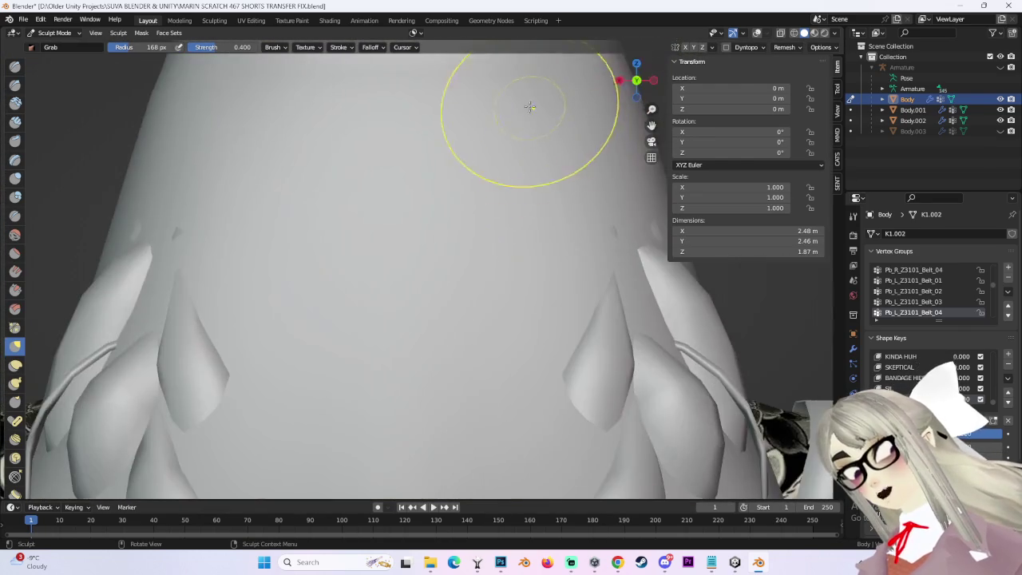
pyautogui.moveTo(612, 88); pyautogui.dragTo(529, 274, button='middle')
# View the cheek and nose from angled three-quarter views, then return to the front.
pyautogui.scroll(3, 499, 247)
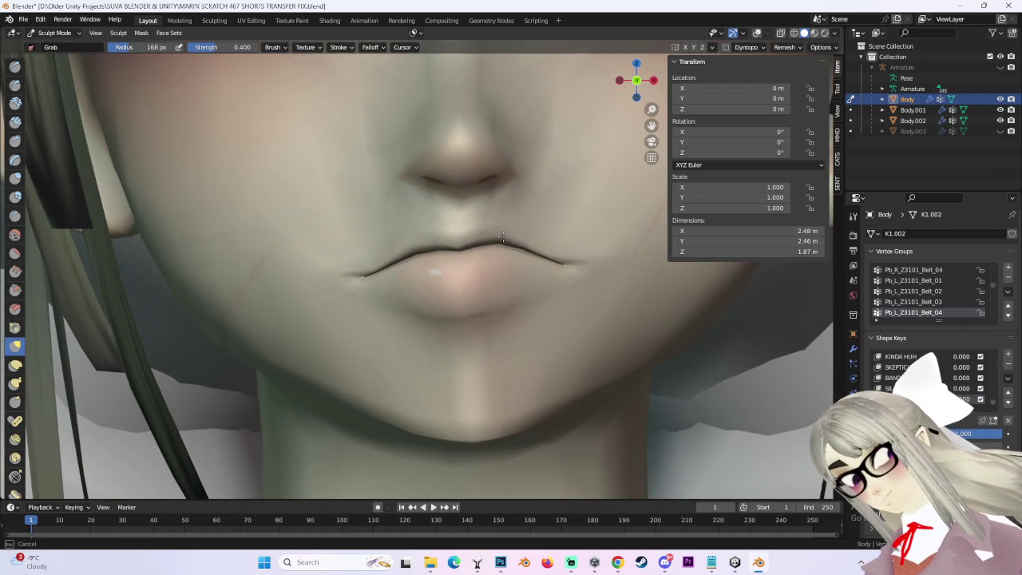
pyautogui.scroll(-4, 477, 244)
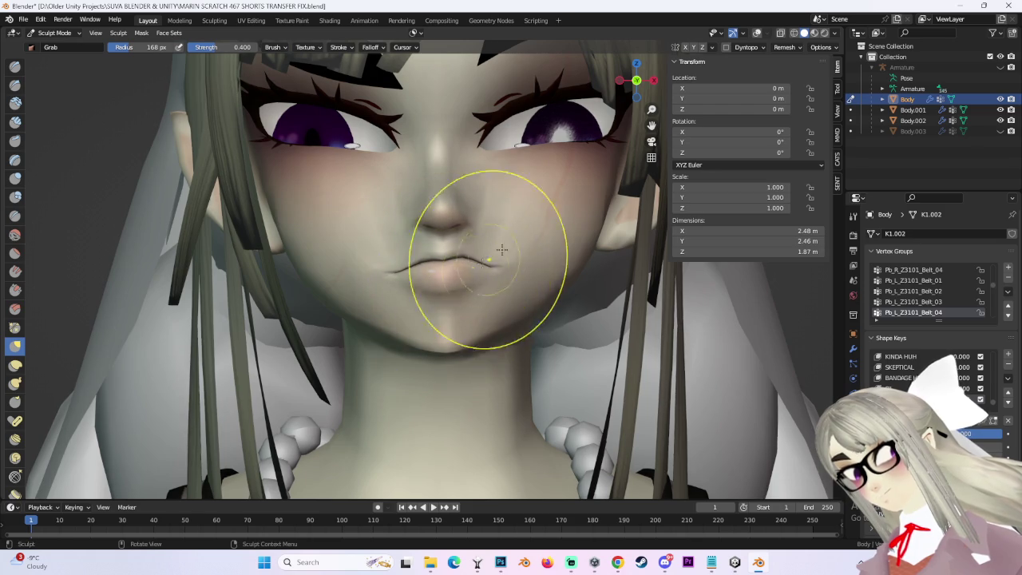
pyautogui.scroll(-2, 482, 262)
pyautogui.moveTo(599, 206)
pyautogui.mouseDown(button='middle')
pyautogui.moveTo(490, 320)
pyautogui.moveTo(355, 258)
pyautogui.moveTo(360, 239)
pyautogui.mouseUp(button='middle')
pyautogui.moveTo(535, 273)
pyautogui.mouseDown(button='middle')
pyautogui.moveTo(406, 246)
pyautogui.moveTo(420, 260)
pyautogui.moveTo(396, 237)
pyautogui.mouseUp(button='middle')
pyautogui.scroll(2, 415, 269)
pyautogui.scroll(2, 414, 270)
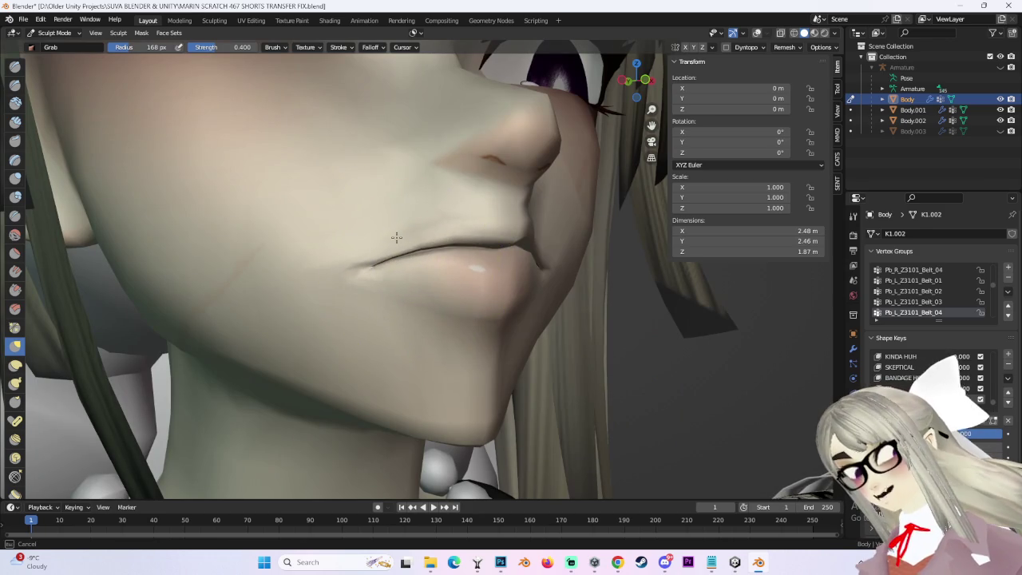
pyautogui.moveTo(502, 233); pyautogui.dragTo(491, 205, button='middle')
# Zoom between close-ups of the lips and the full face from a low frontal angle.
pyautogui.scroll(-3, 490, 205)
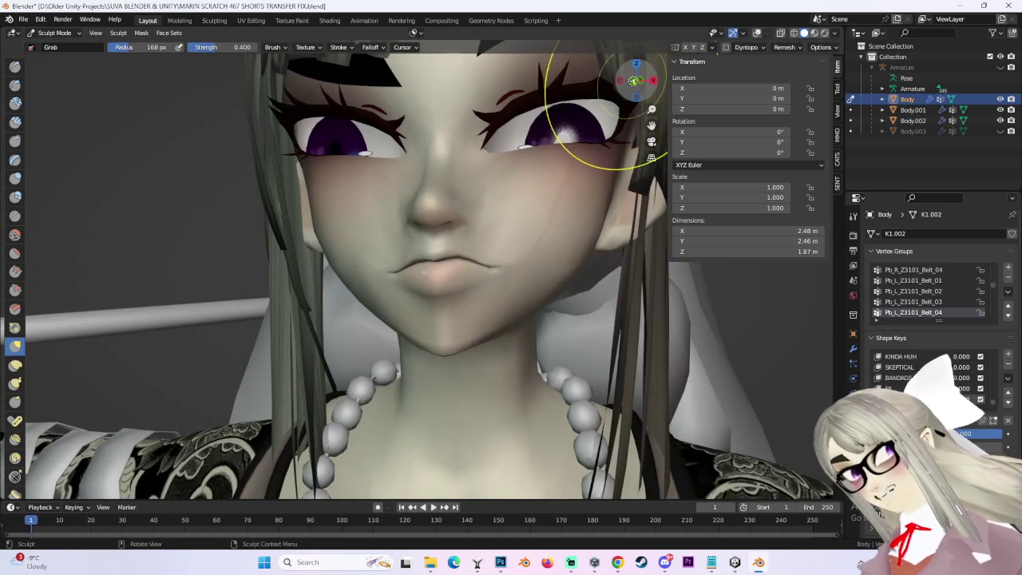
pyautogui.scroll(3, 455, 273)
pyautogui.moveTo(503, 261)
pyautogui.mouseDown(button='middle')
pyautogui.moveTo(511, 255)
pyautogui.moveTo(502, 254)
pyautogui.mouseUp(button='middle')
pyautogui.scroll(-2, 511, 256)
pyautogui.scroll(2, 508, 250)
pyautogui.scroll(-3, 502, 255)
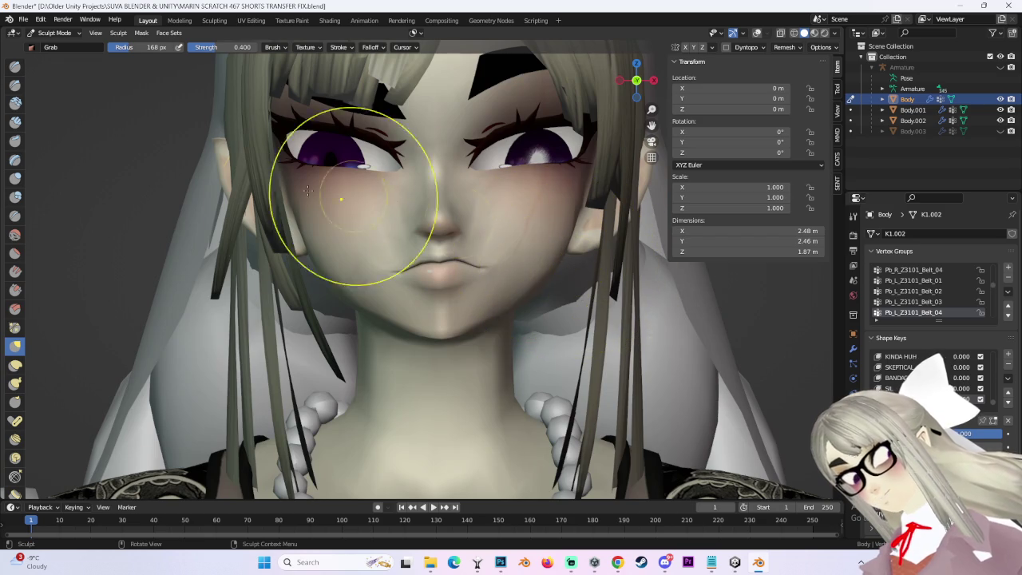
pyautogui.scroll(-3, 445, 229)
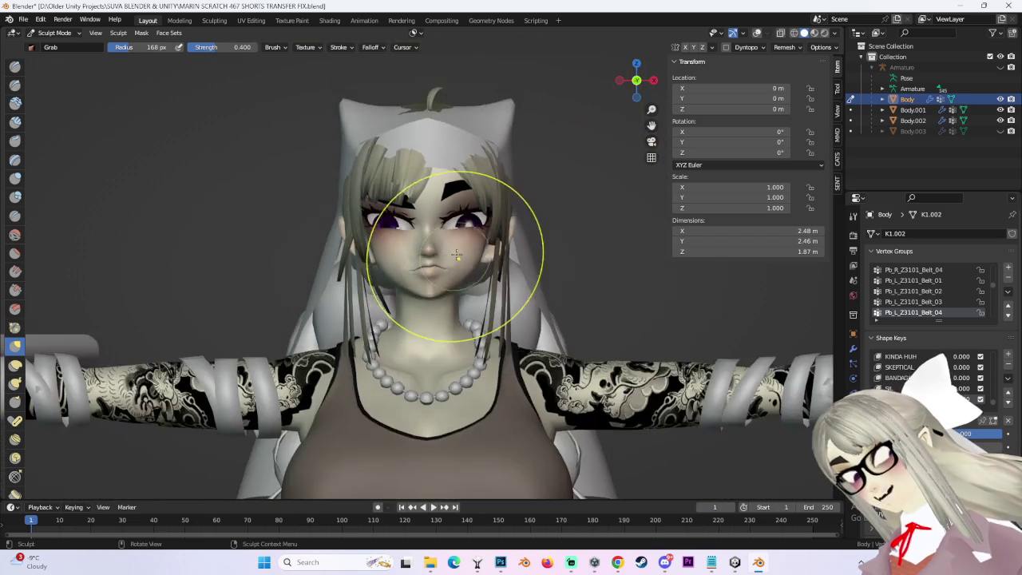
pyautogui.scroll(2, 478, 254)
pyautogui.scroll(4, 443, 273)
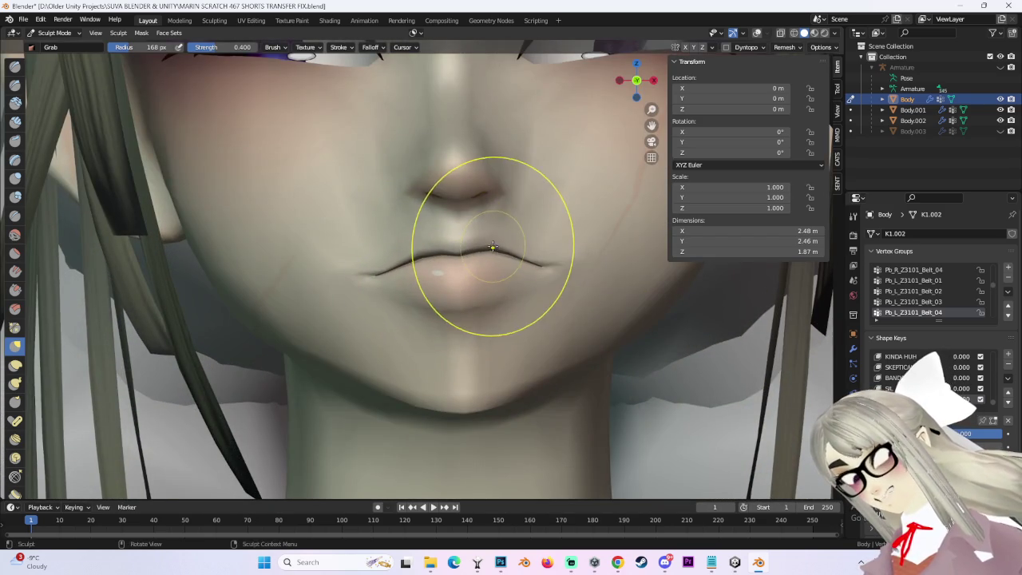
pyautogui.scroll(-4, 418, 258)
pyautogui.moveTo(372, 257); pyautogui.dragTo(356, 253, button='middle')
pyautogui.scroll(1, 527, 271)
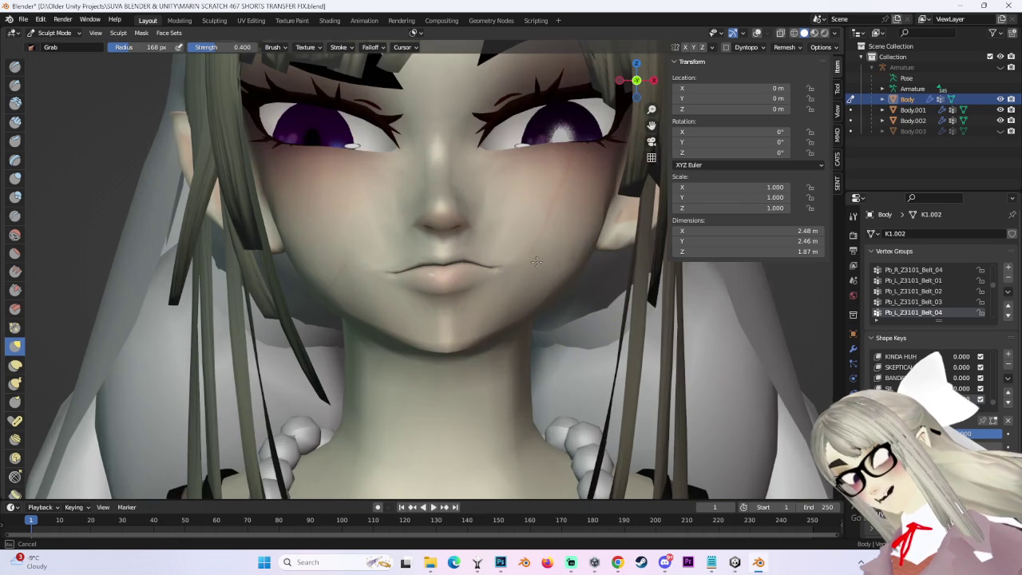
# Try pulling the lip and mouth corner outward, then undo that stroke.
pyautogui.moveTo(587, 217); pyautogui.dragTo(585, 220, button='middle')
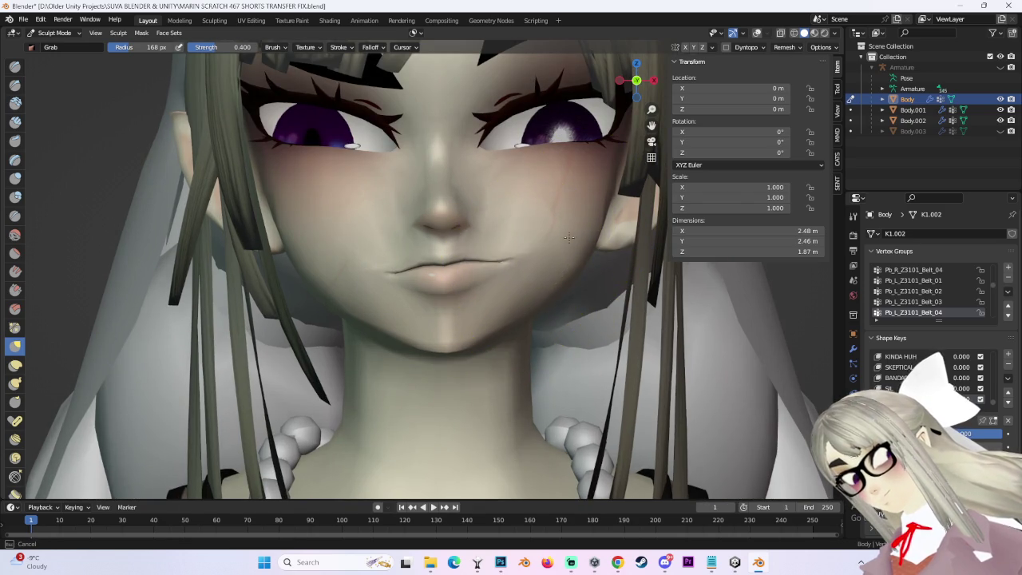
pyautogui.scroll(-4, 570, 237)
pyautogui.scroll(3, 511, 262)
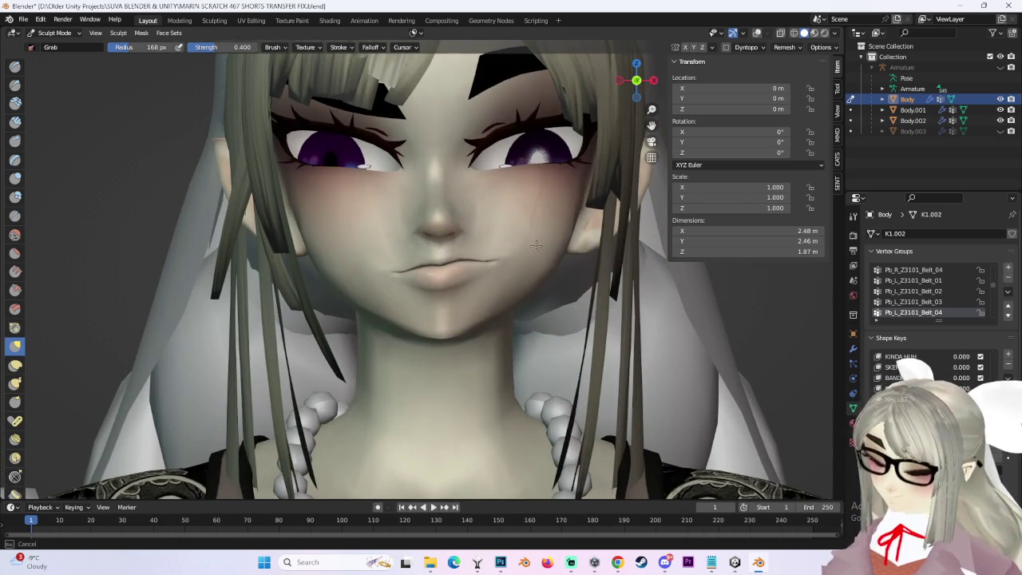
pyautogui.moveTo(537, 245); pyautogui.dragTo(468, 255)
pyautogui.hotkey('ctrl', 'z')
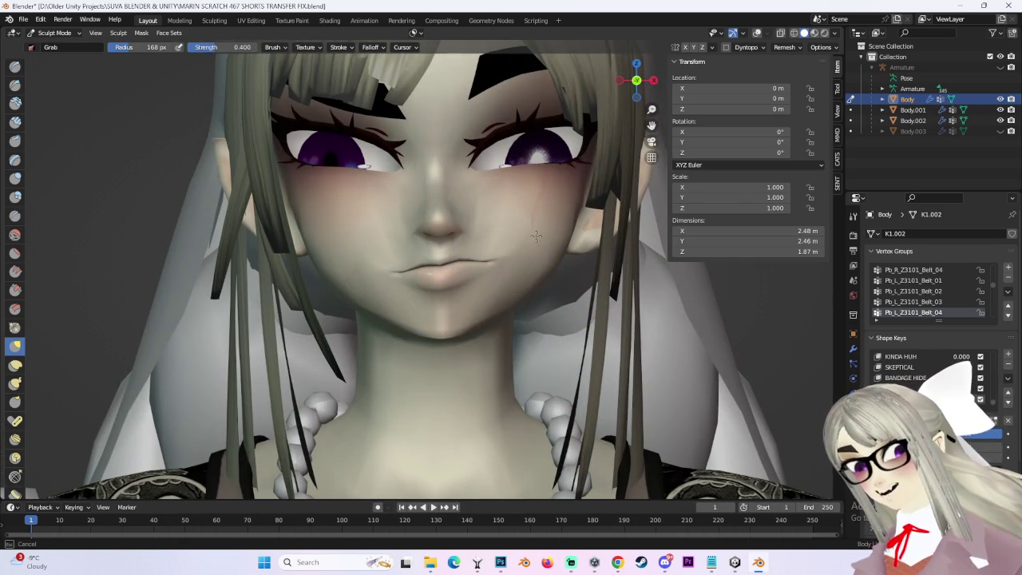
# Orbit around the face and pull back to check the cheeks.
pyautogui.moveTo(542, 248)
pyautogui.mouseDown(button='middle')
pyautogui.moveTo(553, 248)
pyautogui.moveTo(525, 245)
pyautogui.moveTo(515, 257)
pyautogui.moveTo(581, 102)
pyautogui.moveTo(421, 239)
pyautogui.mouseUp(button='middle')
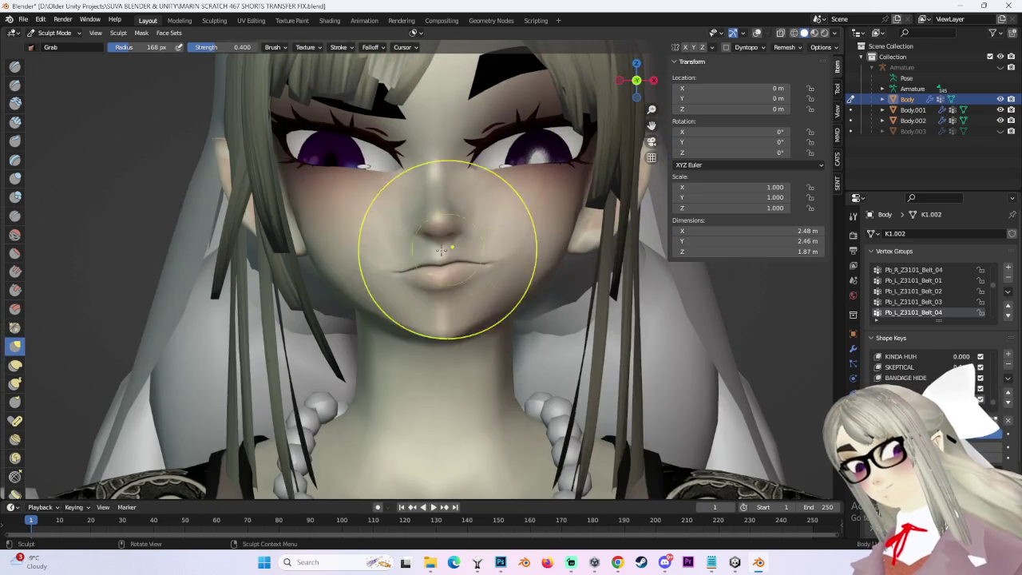
pyautogui.scroll(3, 386, 277)
pyautogui.scroll(3, 410, 217)
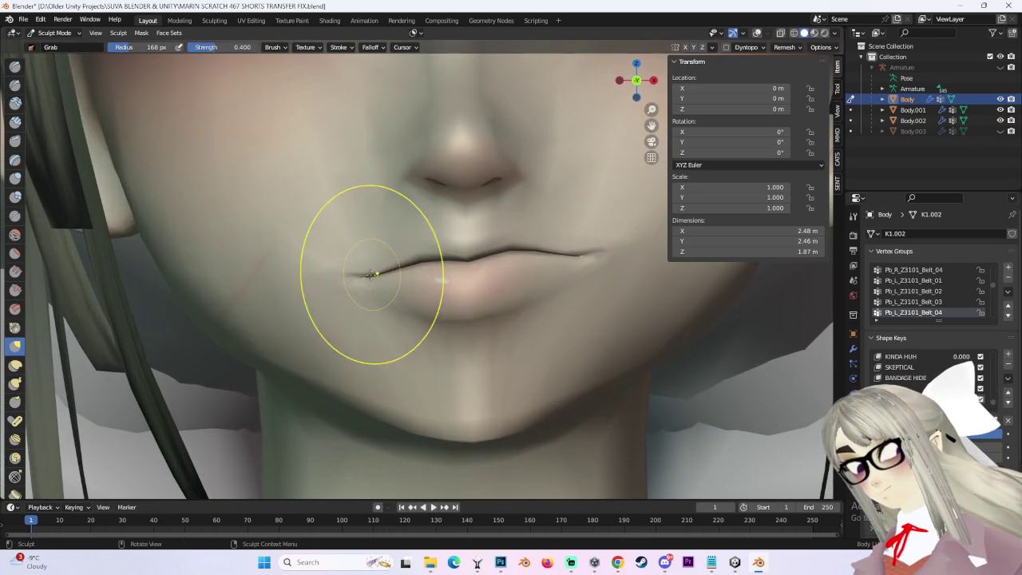
pyautogui.scroll(-4, 359, 287)
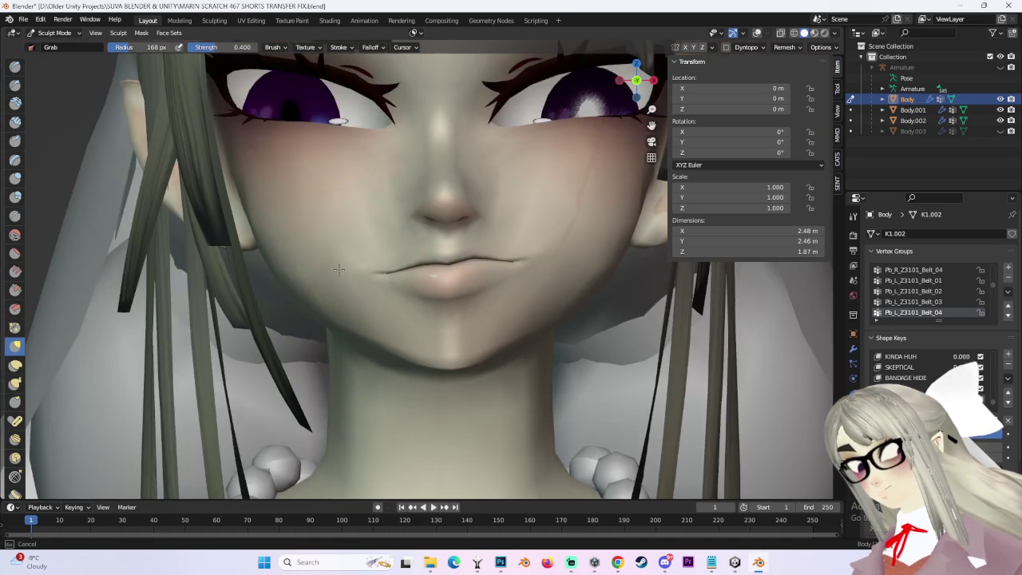
pyautogui.moveTo(352, 271); pyautogui.dragTo(350, 251, button='middle')
pyautogui.scroll(-2, 349, 251)
pyautogui.scroll(2, 399, 205)
pyautogui.scroll(-2, 548, 239)
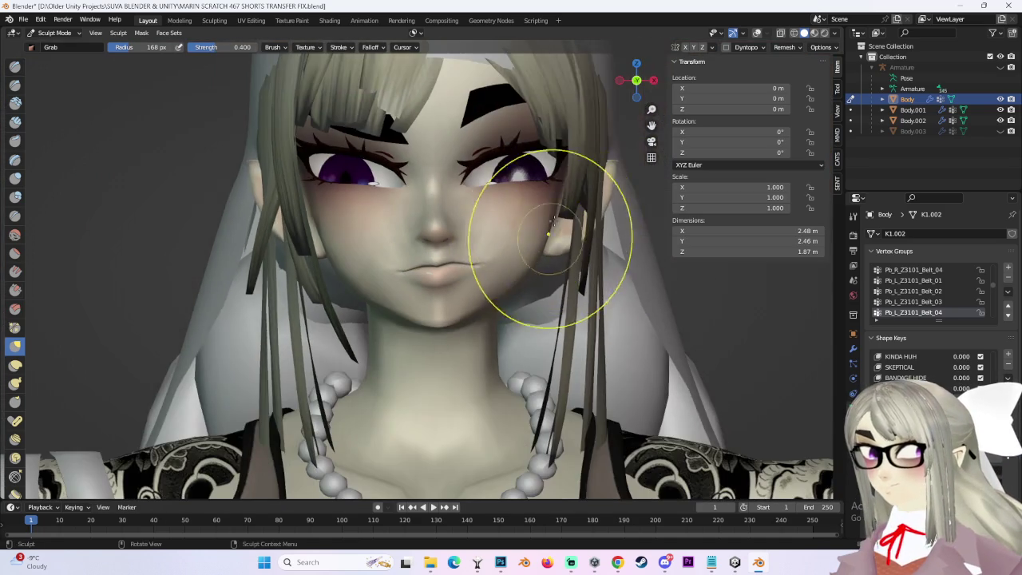
pyautogui.moveTo(673, 172); pyautogui.dragTo(607, 159, button='middle')
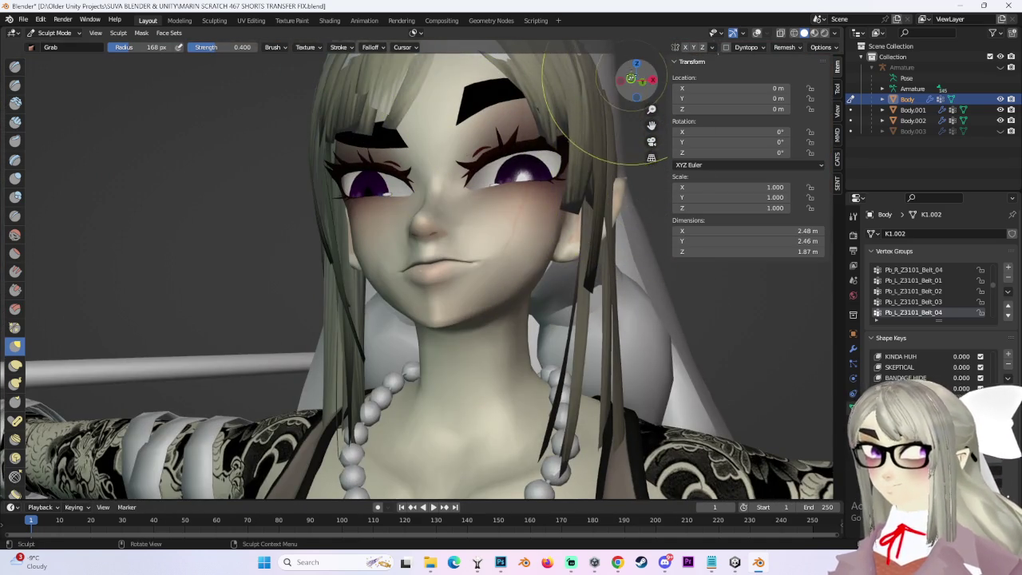
pyautogui.moveTo(637, 80); pyautogui.dragTo(562, 200)
# Zoom in and out on the cheek from the frontal view.
pyautogui.scroll(3, 562, 199)
pyautogui.scroll(-2, 561, 199)
pyautogui.scroll(-3, 513, 337)
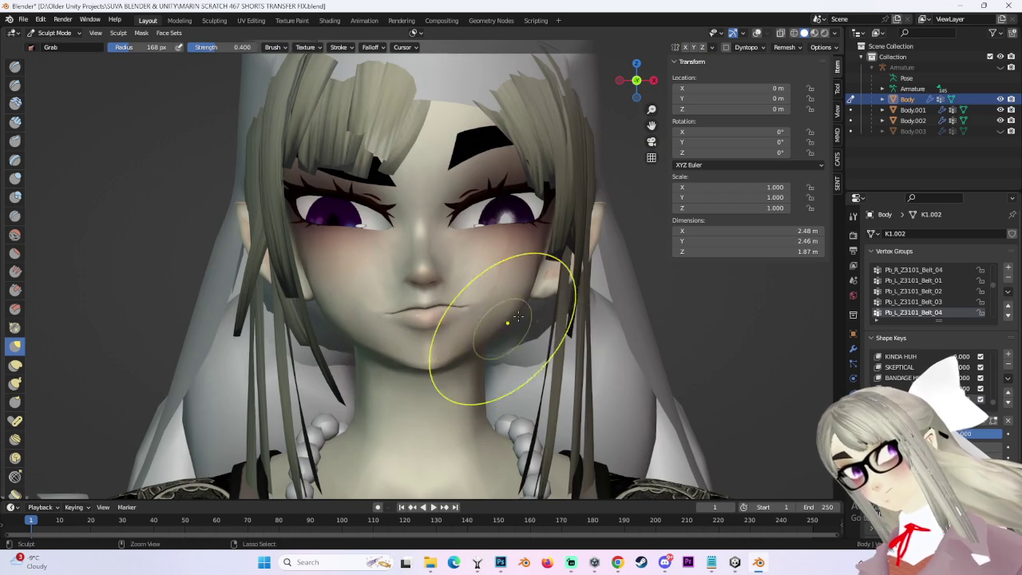
pyautogui.scroll(3, 443, 263)
pyautogui.scroll(2, 431, 347)
pyautogui.scroll(2, 445, 323)
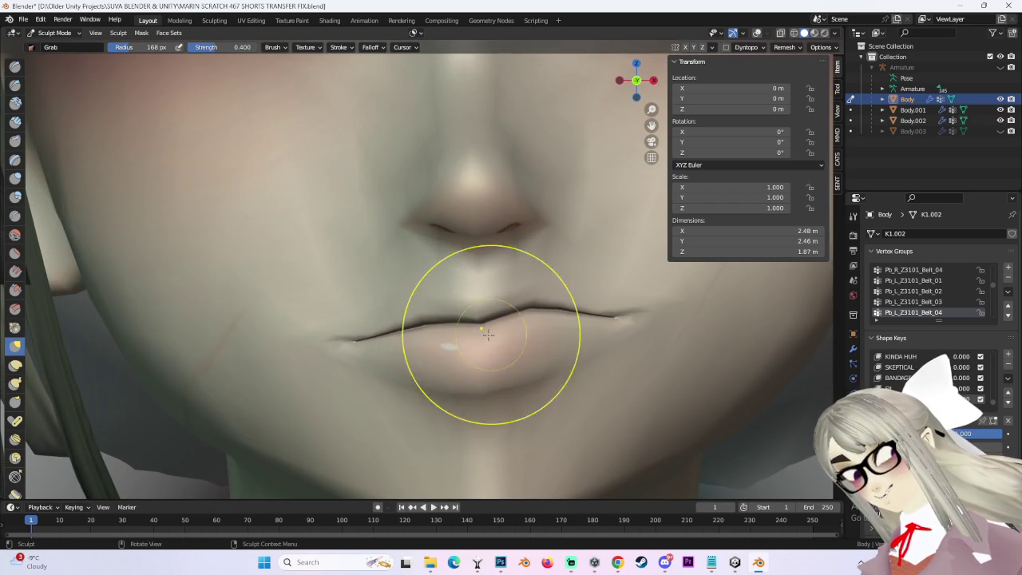
pyautogui.scroll(-2, 464, 312)
pyautogui.scroll(-3, 469, 362)
pyautogui.scroll(-3, 445, 317)
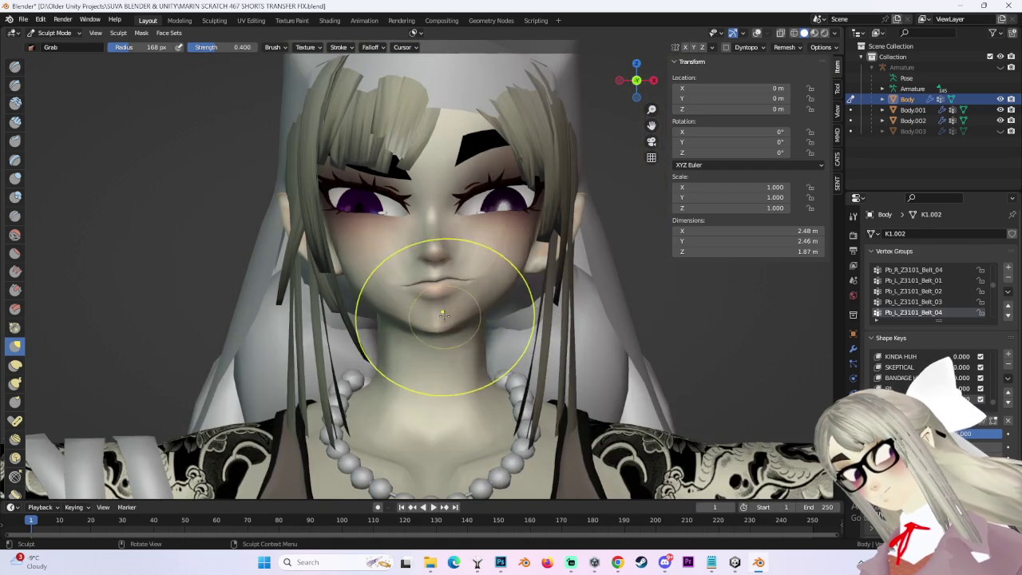
pyautogui.scroll(3, 526, 291)
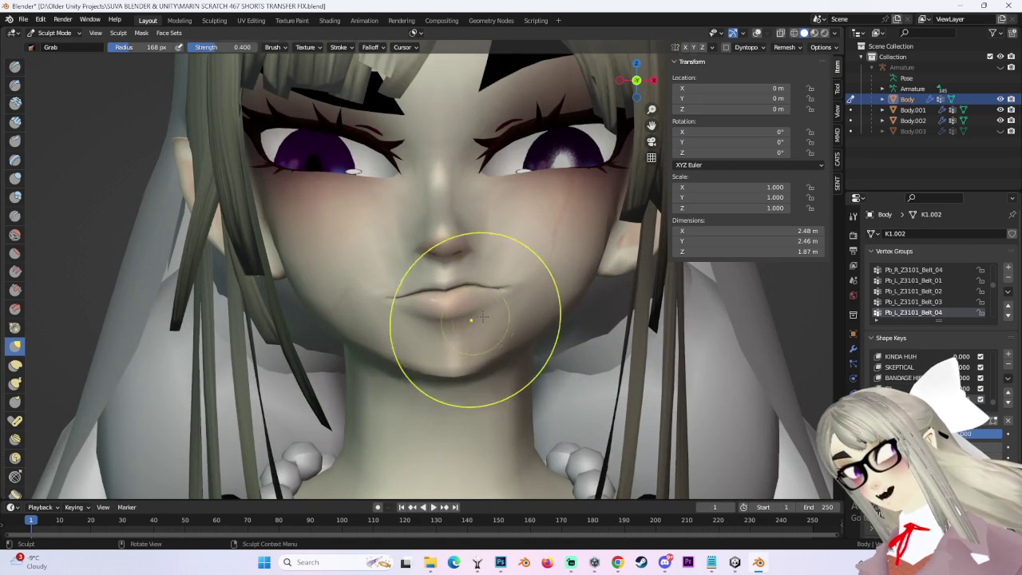
pyautogui.scroll(-3, 471, 320)
# Close in on the nose and lips at a three-quarter angle, then open the interaction mode list.
pyautogui.moveTo(471, 320); pyautogui.dragTo(491, 205, button='middle')
pyautogui.scroll(2, 490, 205)
pyautogui.scroll(2, 398, 262)
pyautogui.scroll(2, 438, 285)
pyautogui.moveTo(398, 263)
pyautogui.mouseDown(button='middle')
pyautogui.moveTo(438, 285)
pyautogui.moveTo(490, 250)
pyautogui.mouseUp(button='middle')
pyautogui.scroll(-3, 490, 251)
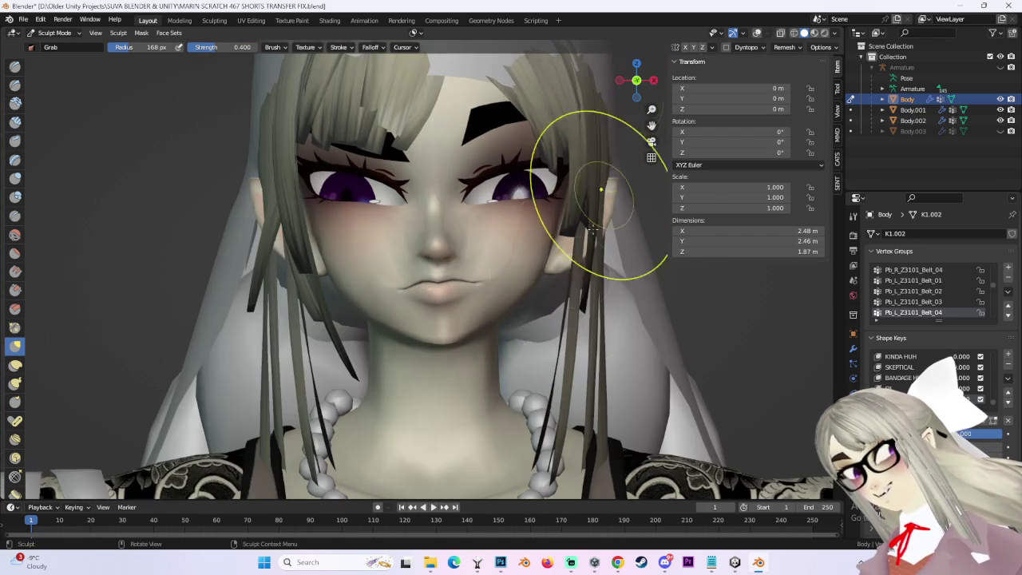
pyautogui.scroll(3, 468, 274)
pyautogui.scroll(1, 422, 296)
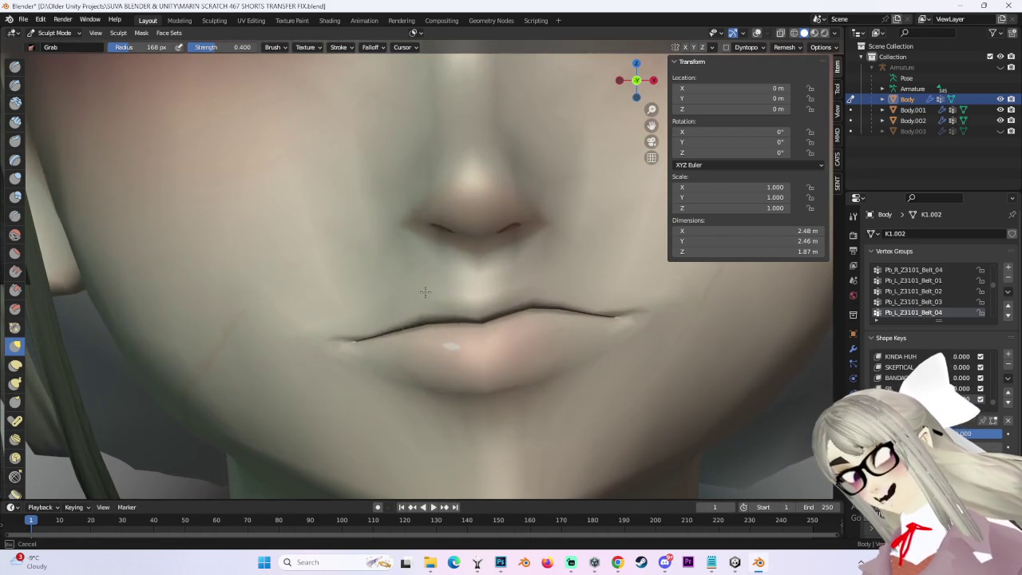
pyautogui.scroll(-3, 432, 278)
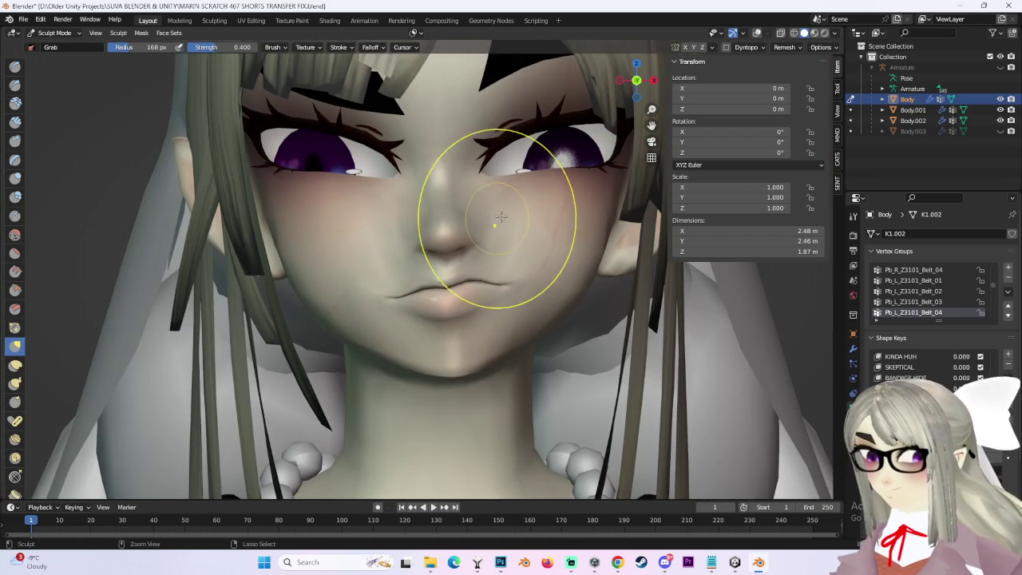
pyautogui.keyDown('ctrl'); pyautogui.moveTo(495, 219); pyautogui.dragTo(502, 232, button='middle'); pyautogui.keyUp('ctrl')
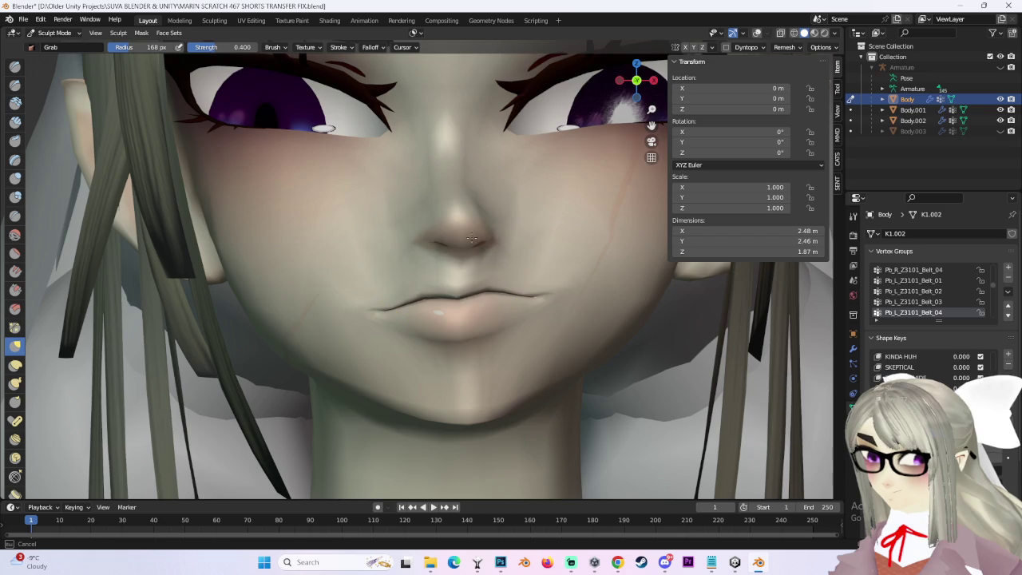
pyautogui.click(54, 35)
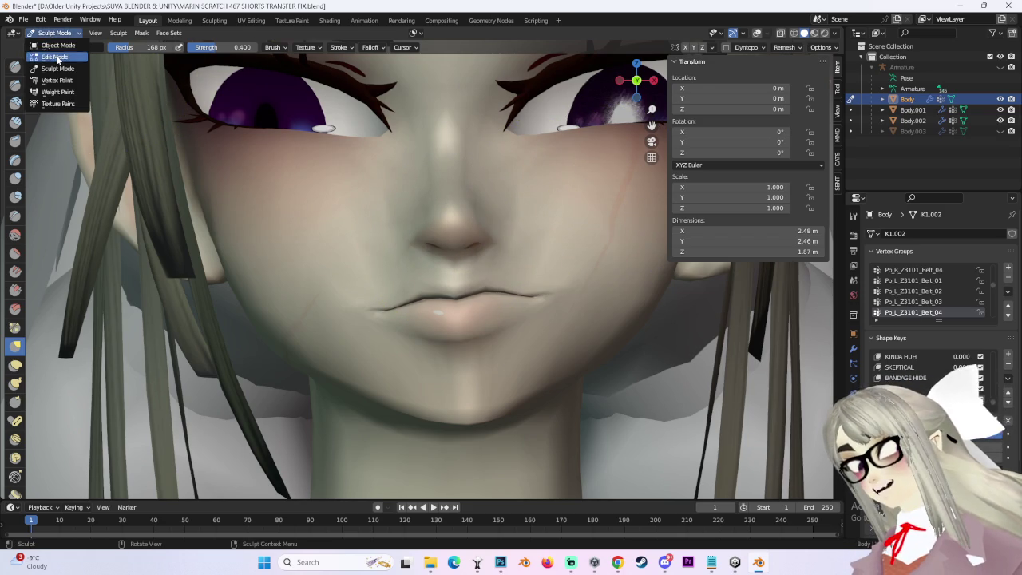
# In Edit Mode, box-select the nose vertices and rotate them slightly with proportional falloff.
pyautogui.click(48, 56)
pyautogui.click(757, 33)
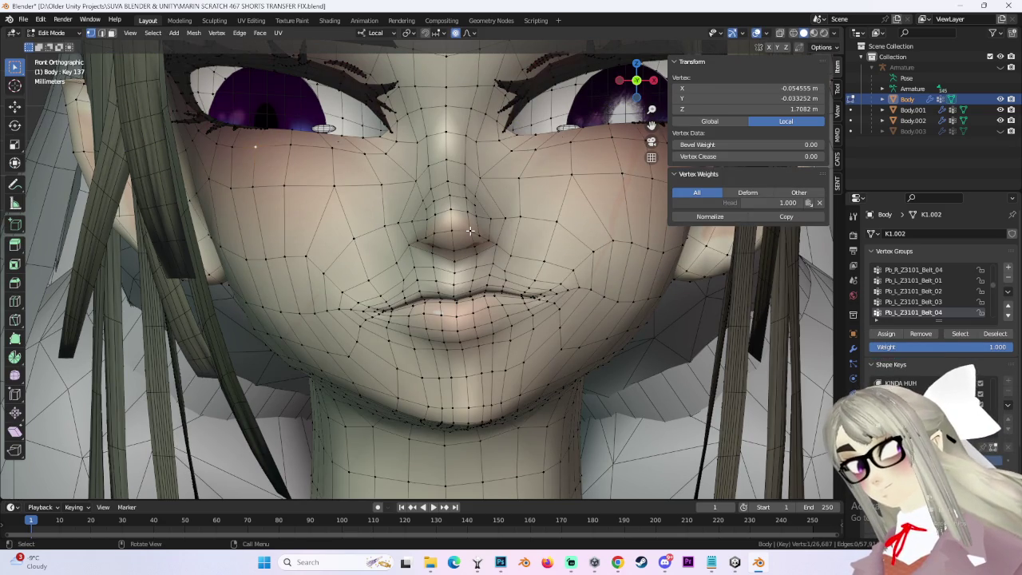
pyautogui.moveTo(471, 236); pyautogui.dragTo(472, 238)
pyautogui.scroll(-1, 471, 237)
pyautogui.press('g')
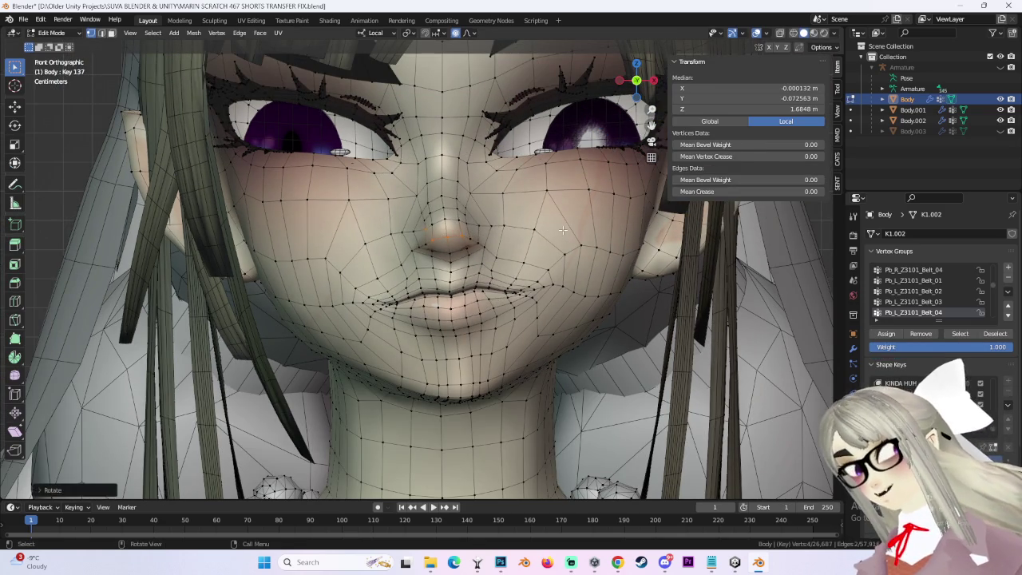
pyautogui.press('Escape')
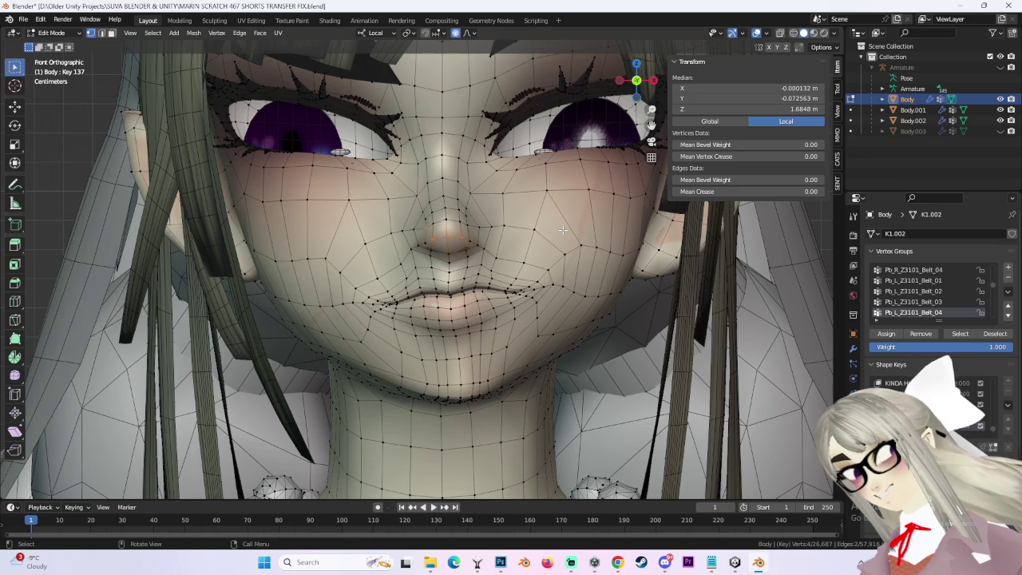
pyautogui.press('r')
pyautogui.press('r')
pyautogui.scroll(2, 563, 228)
pyautogui.scroll(1, 565, 226)
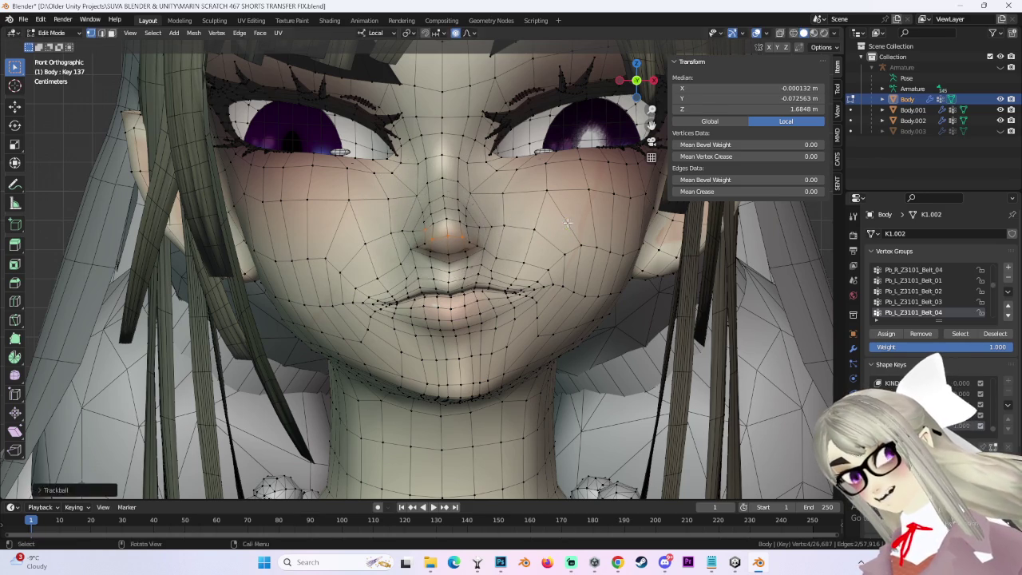
pyautogui.click(568, 225)
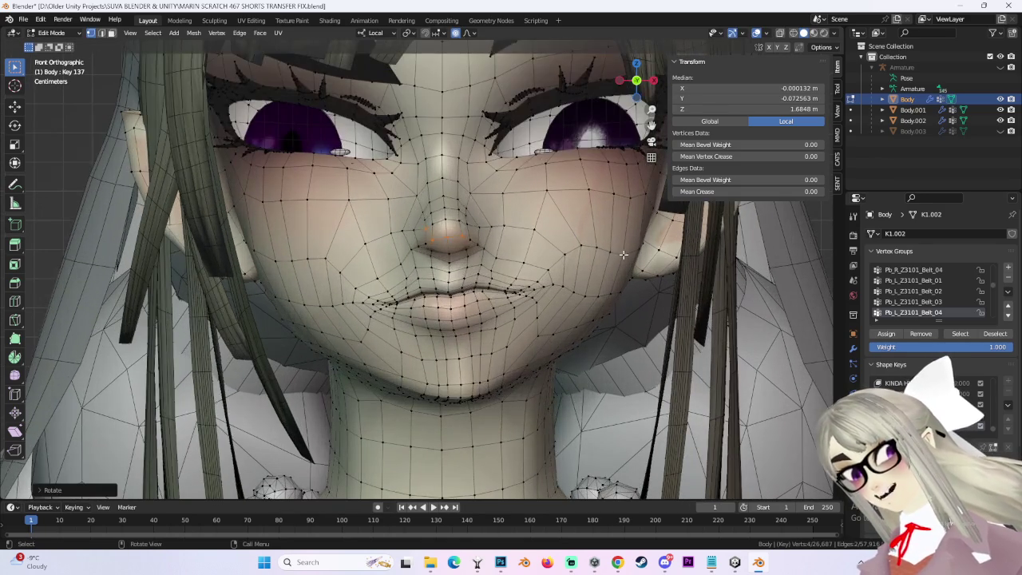
# Check the face from front and three-quarter views, turn X-ray off, and select a cheek vertex.
pyautogui.moveTo(622, 253); pyautogui.dragTo(503, 236, button='middle')
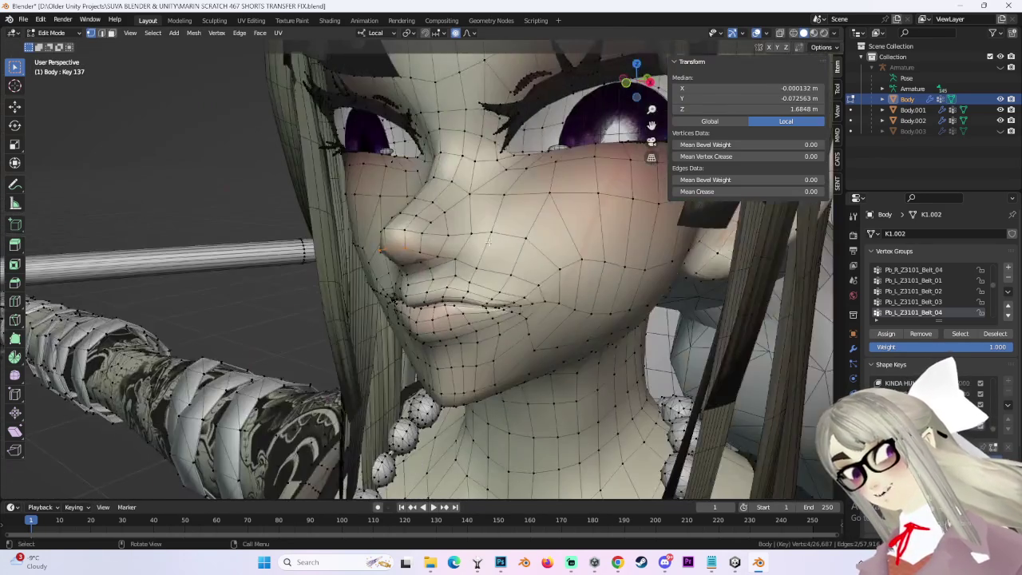
pyautogui.moveTo(435, 236); pyautogui.dragTo(500, 206, button='middle')
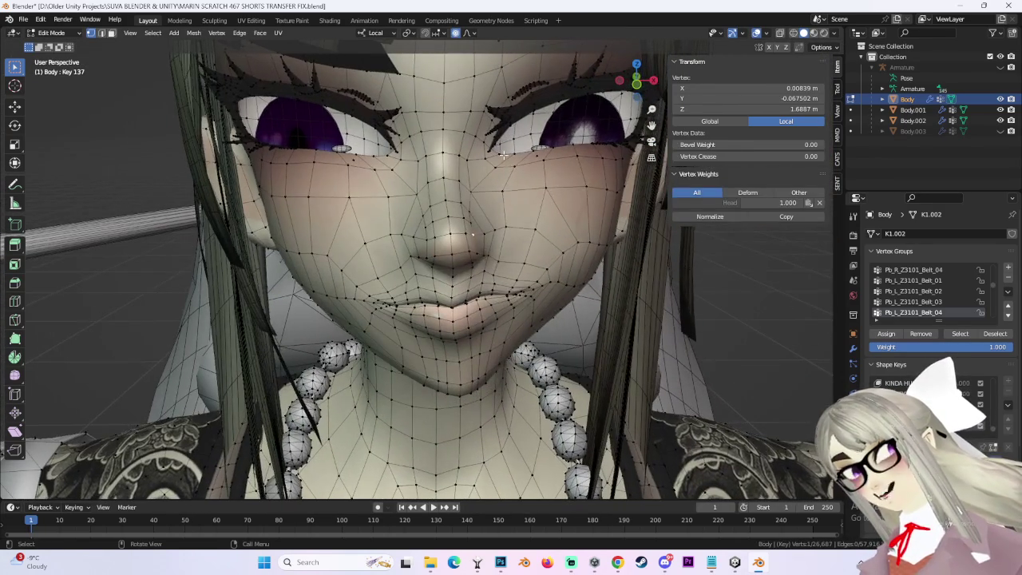
pyautogui.click(431, 204)
pyautogui.moveTo(435, 209); pyautogui.dragTo(491, 209, button='middle')
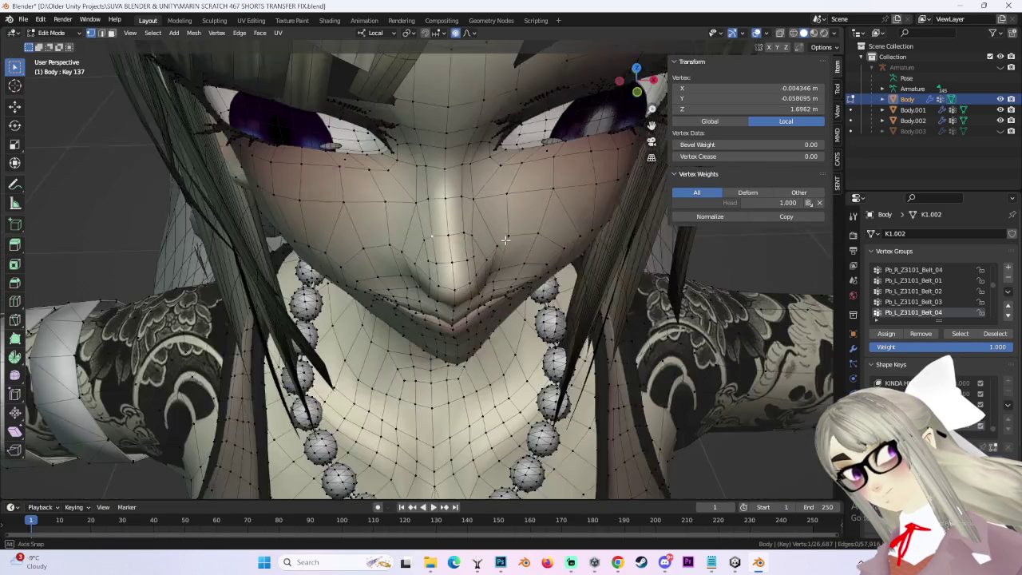
pyautogui.click(636, 82)
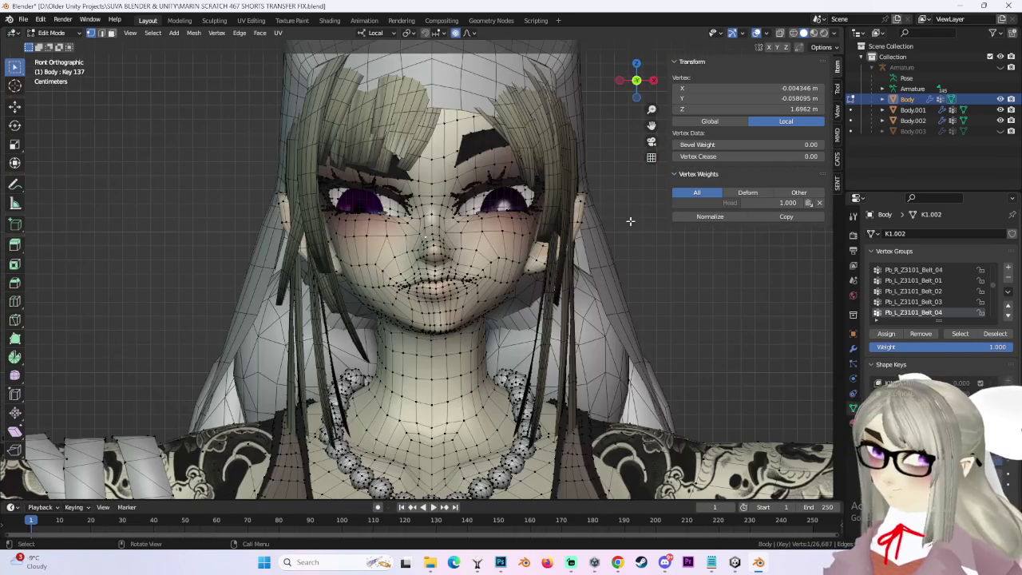
pyautogui.hotkey('alt', 'a')
pyautogui.click(755, 34)
pyautogui.click(755, 34)
pyautogui.moveTo(510, 239)
pyautogui.mouseDown(button='middle')
pyautogui.moveTo(556, 262)
pyautogui.moveTo(511, 264)
pyautogui.mouseUp(button='middle')
pyautogui.click(495, 269)
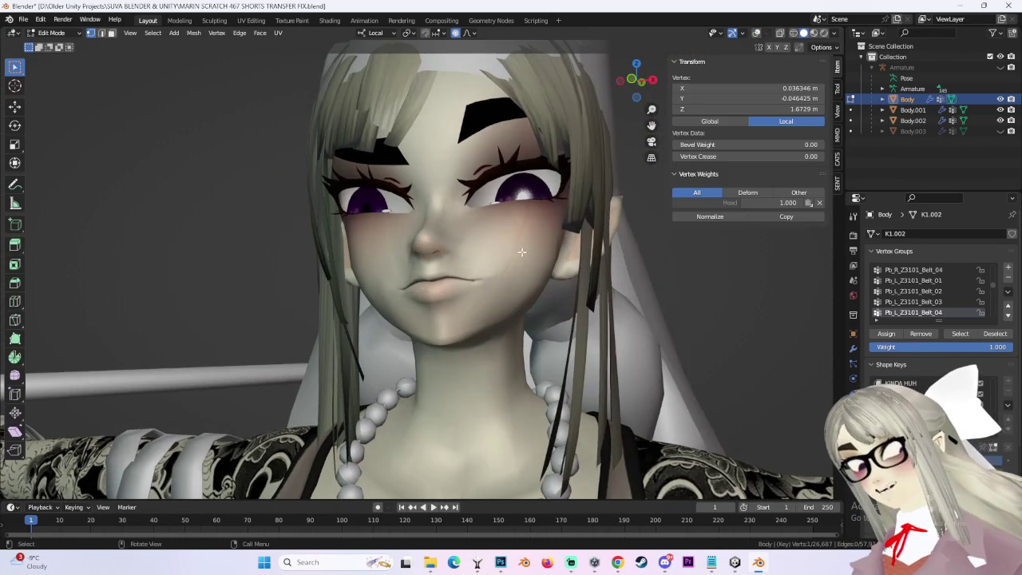
# Try several soft-falloff moves of the cheek vertex, undoing each attempt.
pyautogui.press('g')
pyautogui.scroll(-3, 521, 240)
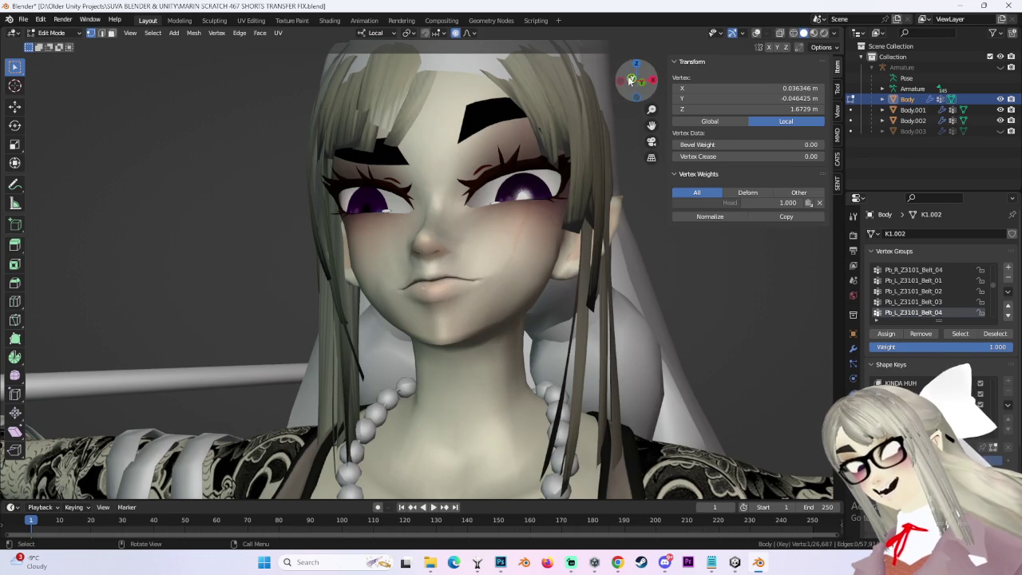
pyautogui.moveTo(521, 240); pyautogui.dragTo(561, 239, button='middle')
pyautogui.click(560, 240)
pyautogui.hotkey('ctrl', 'z')
pyautogui.press('g')
pyautogui.click(549, 256)
pyautogui.hotkey('ctrl', 'z')
pyautogui.press('g')
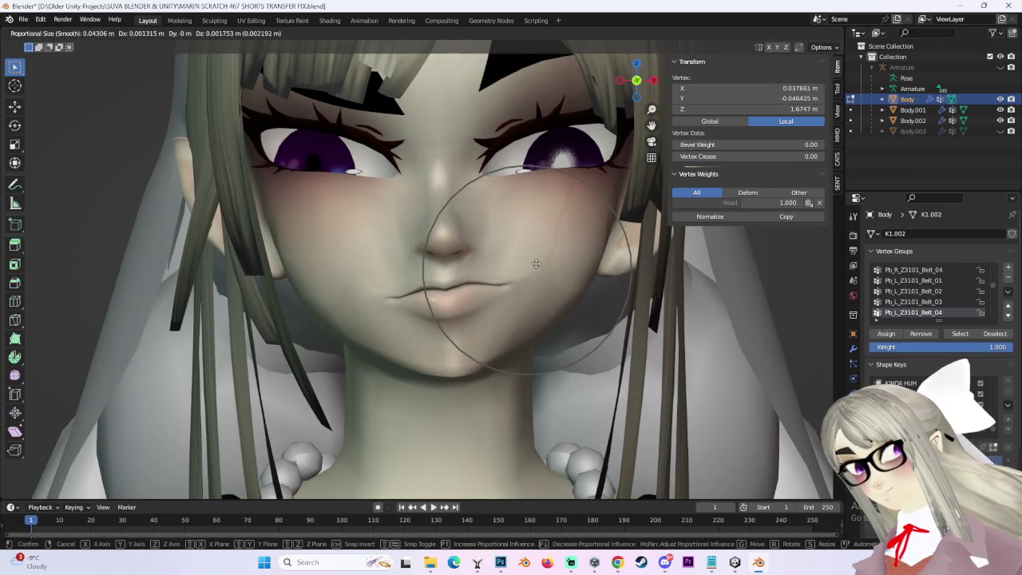
pyautogui.click(358, 285)
pyautogui.hotkey('ctrl', 'z')
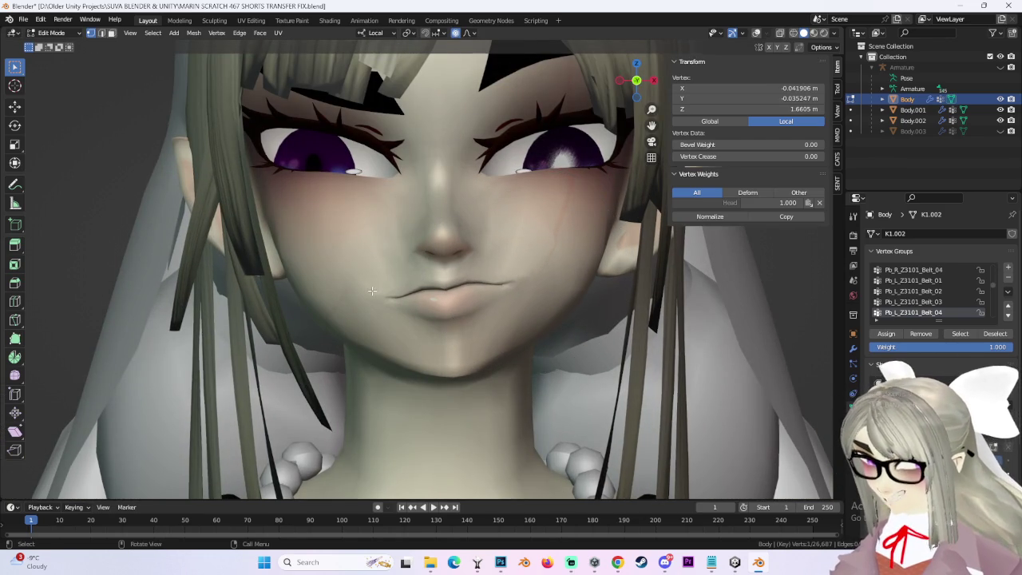
# Reshape the cheek, the area near the mouth and the nose with soft-falloff moves.
pyautogui.press('g')
pyautogui.click(366, 282)
pyautogui.scroll(2, 364, 304)
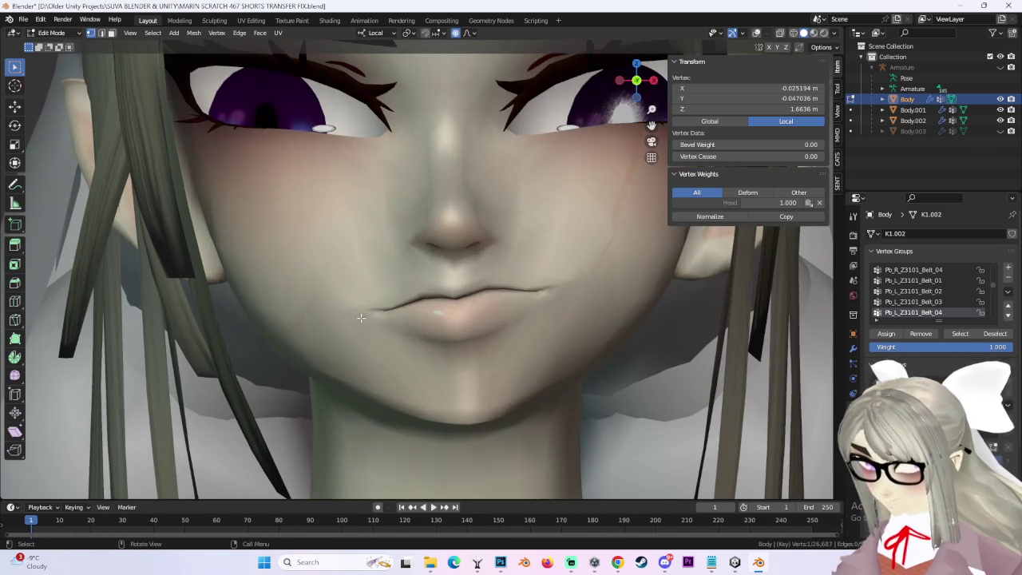
pyautogui.press('g')
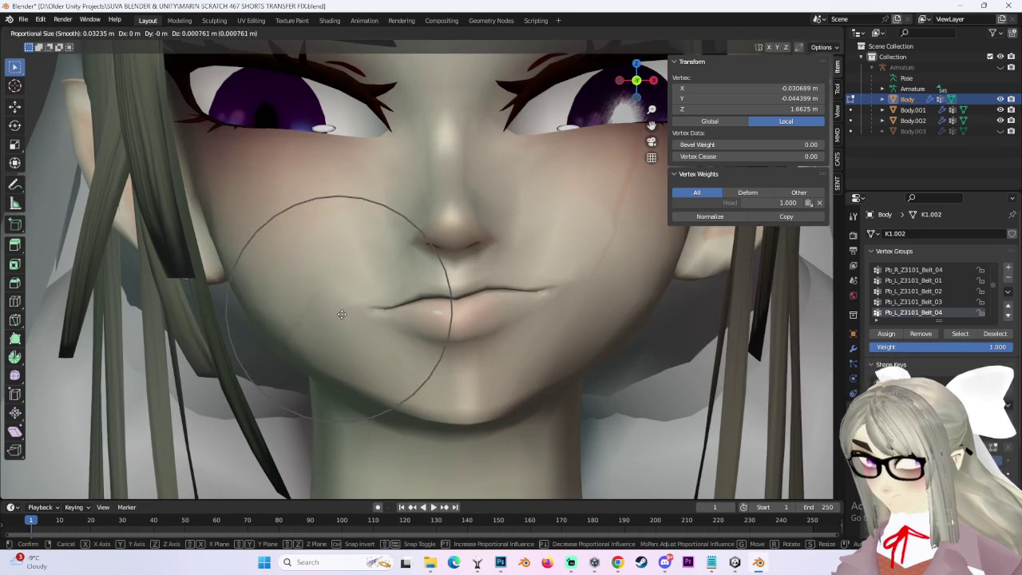
pyautogui.click(372, 323)
pyautogui.press('g')
pyautogui.click(461, 296)
pyautogui.scroll(-4, 576, 276)
pyautogui.scroll(3, 421, 300)
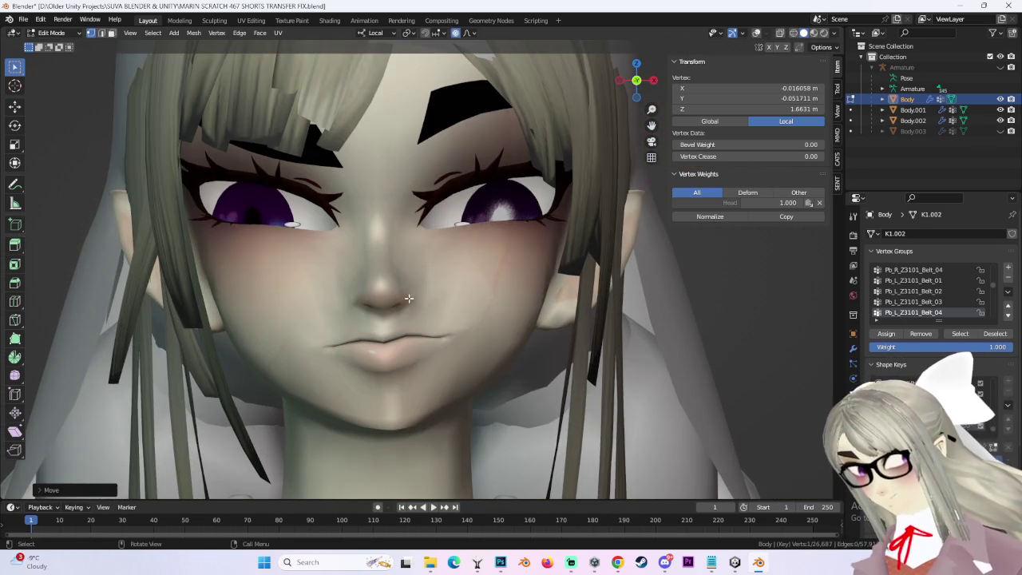
pyautogui.press('g')
pyautogui.scroll(-2, 423, 289)
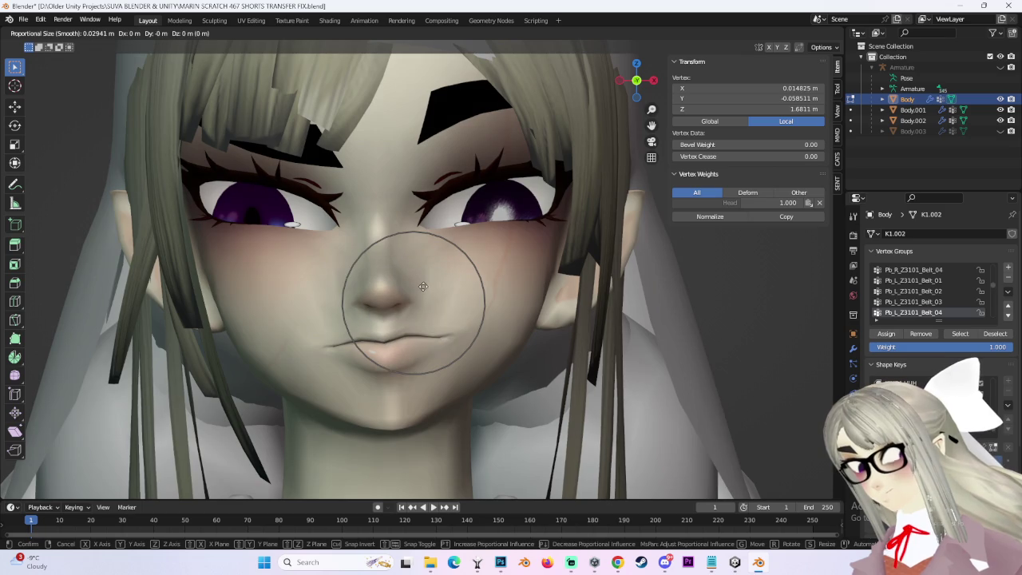
pyautogui.click(412, 283)
# Softly rotate the area around the nose, cancelling two trial moves while orbiting.
pyautogui.press('g')
pyautogui.press('Escape')
pyautogui.press('r')
pyautogui.click(458, 270)
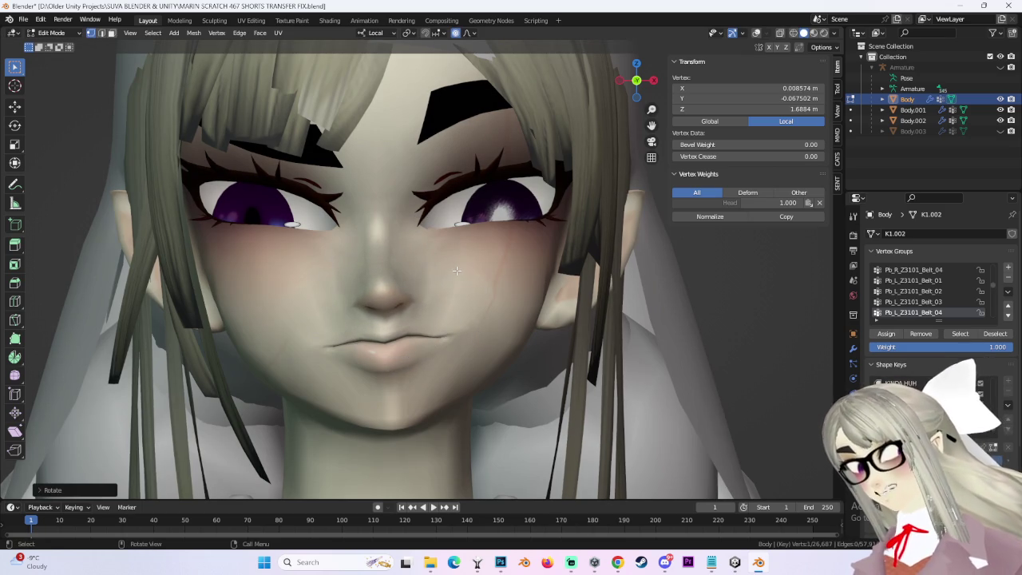
pyautogui.scroll(1, 456, 269)
pyautogui.press('g')
pyautogui.press('x')
pyautogui.rightClick(449, 277)
pyautogui.moveTo(450, 277)
pyautogui.mouseDown(button='middle')
pyautogui.moveTo(378, 263)
pyautogui.moveTo(391, 264)
pyautogui.mouseUp(button='middle')
pyautogui.scroll(1, 391, 265)
pyautogui.press('g')
pyautogui.rightClick(395, 264)
pyautogui.moveTo(395, 264); pyautogui.dragTo(378, 254, button='middle')
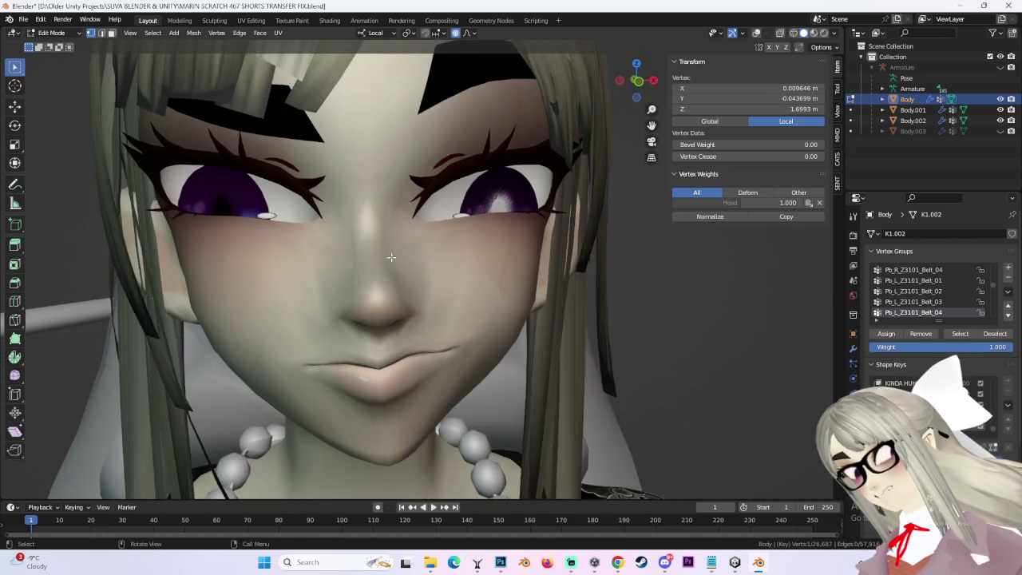
# Nudge the nose vertices and two more face vertices, viewed from below and the side.
pyautogui.press('g')
pyautogui.scroll(1, 399, 259)
pyautogui.scroll(1, 415, 263)
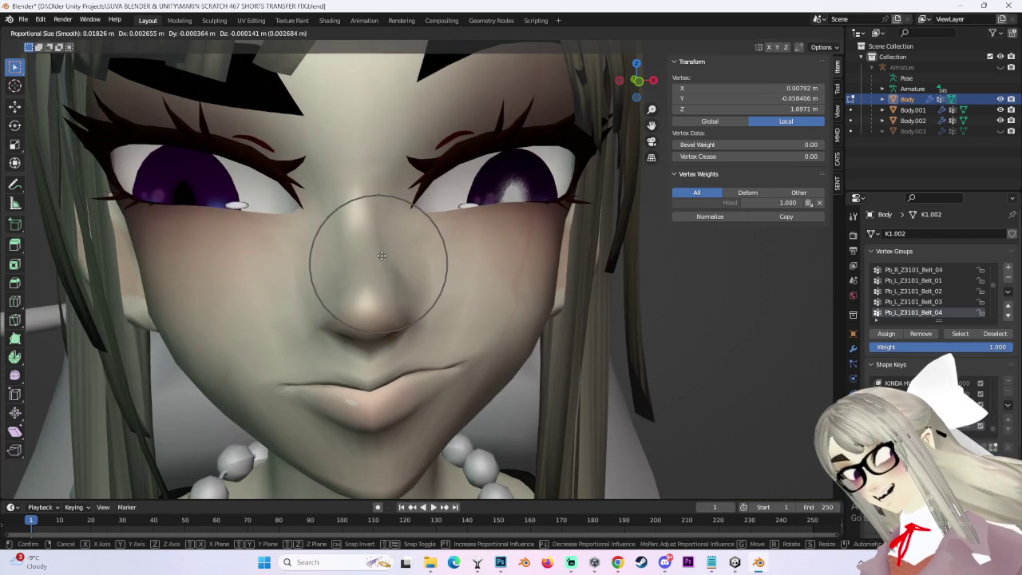
pyautogui.click(444, 269)
pyautogui.click(444, 269)
pyautogui.moveTo(444, 269)
pyautogui.mouseDown(button='middle')
pyautogui.moveTo(386, 256)
pyautogui.moveTo(431, 277)
pyautogui.moveTo(400, 279)
pyautogui.moveTo(415, 319)
pyautogui.moveTo(581, 306)
pyautogui.moveTo(460, 324)
pyautogui.moveTo(399, 319)
pyautogui.moveTo(303, 344)
pyautogui.mouseUp(button='middle')
pyautogui.press('g')
pyautogui.click(447, 335)
pyautogui.press('g')
pyautogui.click(469, 318)
pyautogui.press('g')
pyautogui.click(300, 344)
# Return to a front view of the face and select all the mesh vertices.
pyautogui.moveTo(511, 264); pyautogui.dragTo(477, 267, button='middle')
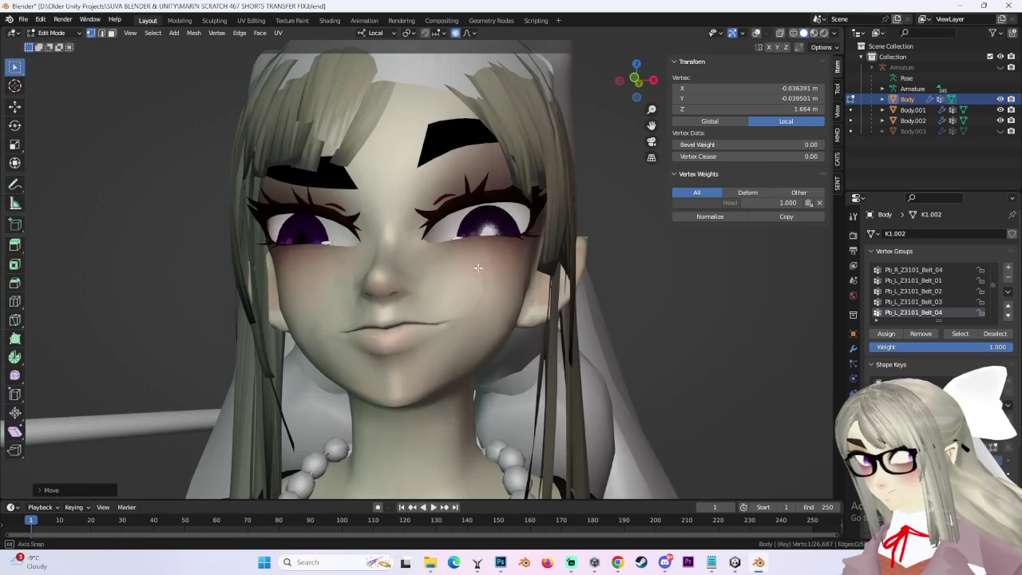
pyautogui.click(630, 88)
pyautogui.hotkey('alt', 'a')
pyautogui.scroll(3, 488, 315)
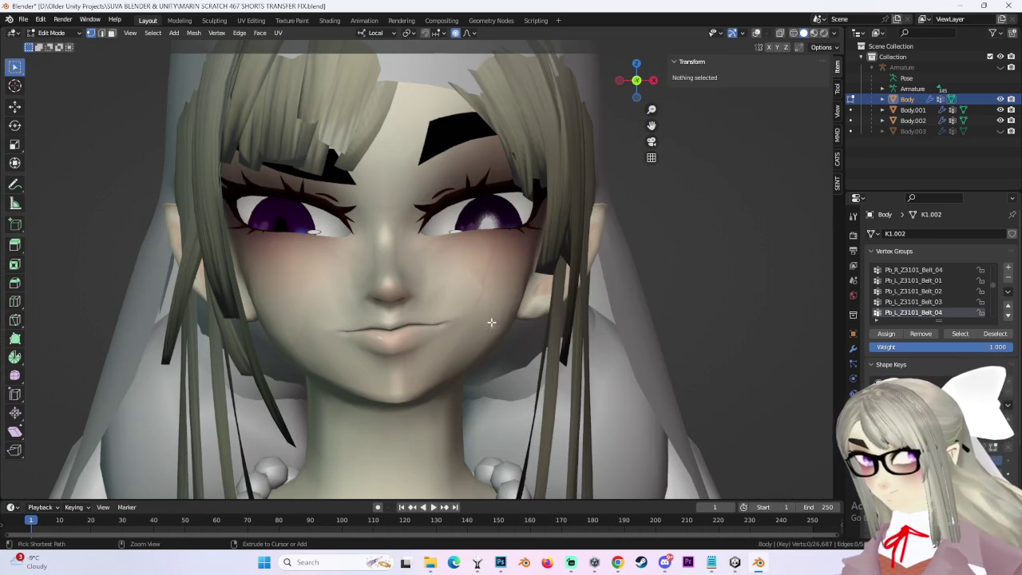
pyautogui.press('a')
pyautogui.click(52, 33)
# In Object Mode, zero the fifth shape key and raise the new frown key toward full strength.
pyautogui.click(50, 44)
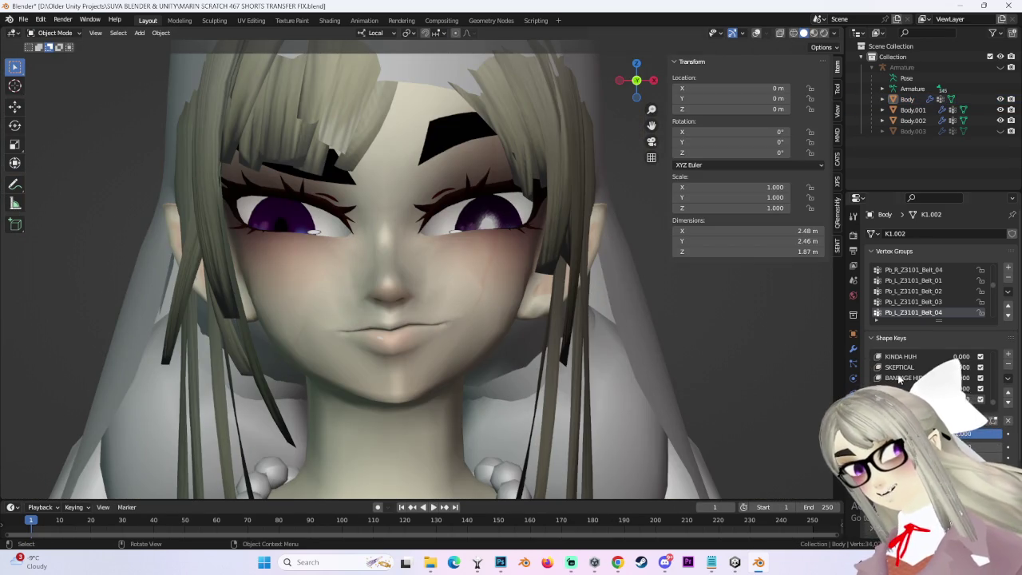
pyautogui.moveTo(964, 402); pyautogui.dragTo(918, 402)
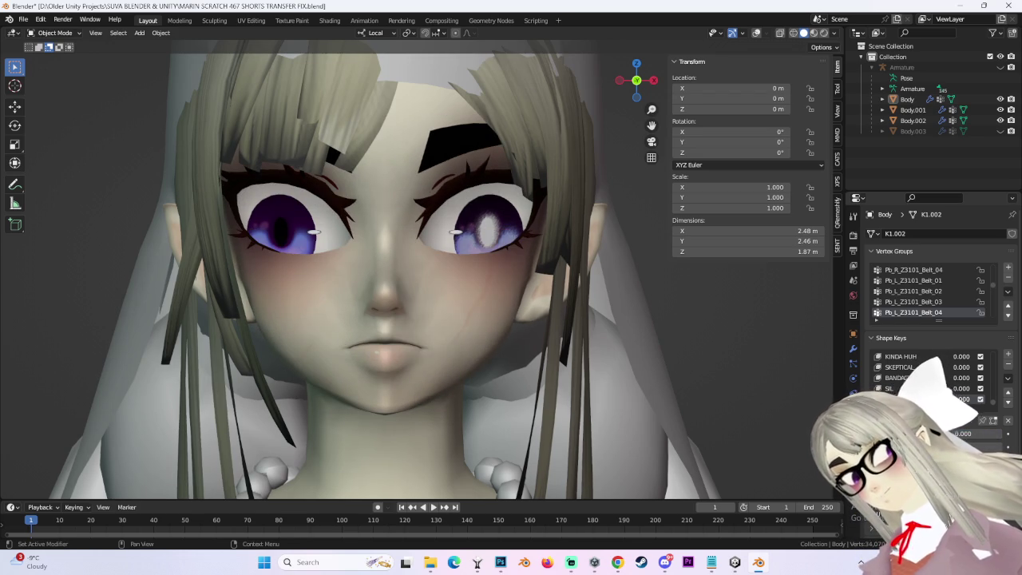
pyautogui.moveTo(918, 434); pyautogui.dragTo(934, 434)
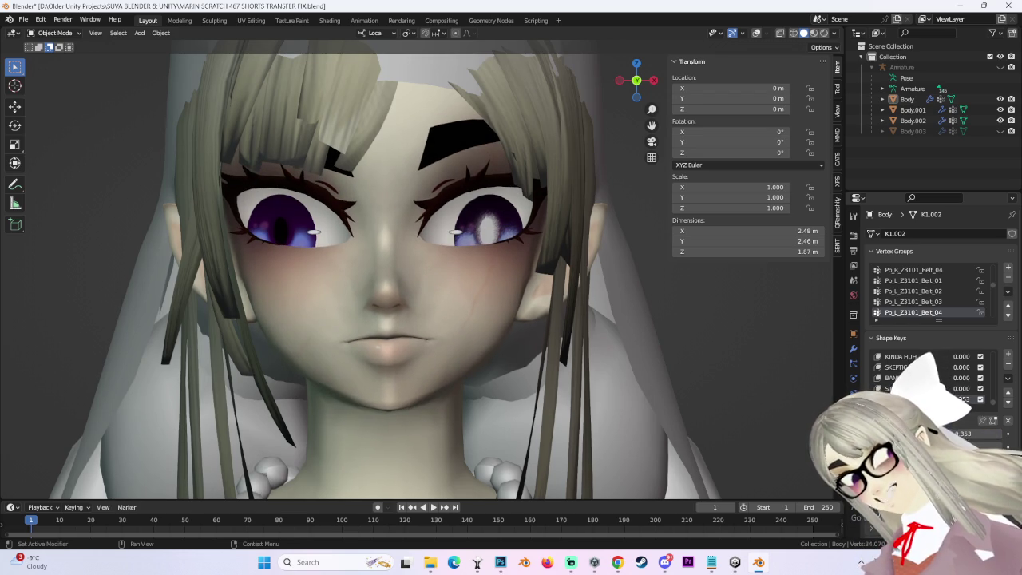
pyautogui.moveTo(934, 434); pyautogui.dragTo(994, 433)
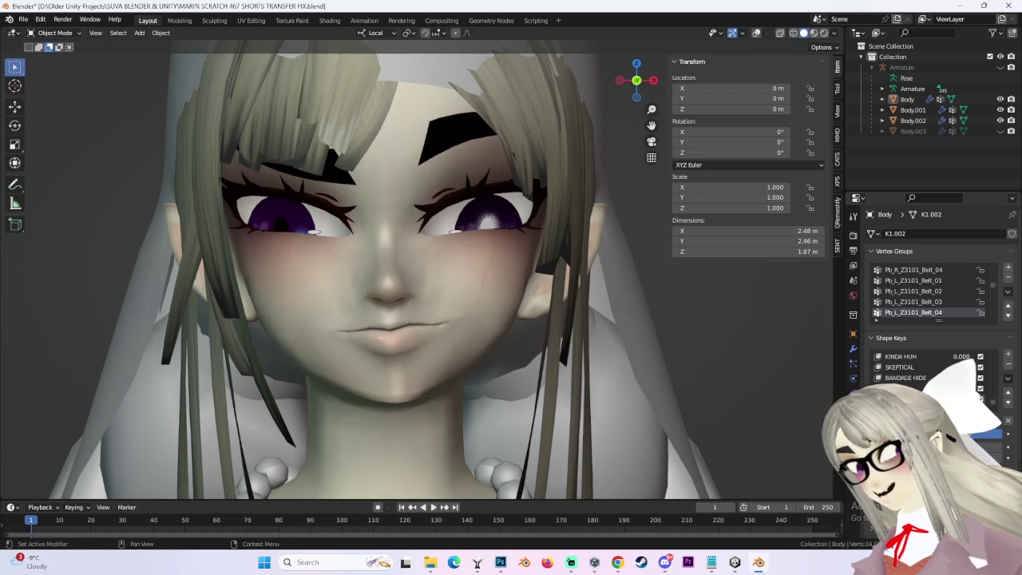
# Inspect the frown from front and side angles, reselecting the Body object.
pyautogui.moveTo(569, 305)
pyautogui.mouseDown(button='middle')
pyautogui.moveTo(715, 366)
pyautogui.moveTo(576, 357)
pyautogui.moveTo(641, 141)
pyautogui.mouseUp(button='middle')
pyautogui.click(636, 82)
pyautogui.scroll(3, 463, 264)
pyautogui.click(463, 264)
pyautogui.scroll(-3, 554, 327)
pyautogui.moveTo(554, 328)
pyautogui.mouseDown(button='middle')
pyautogui.moveTo(523, 339)
pyautogui.moveTo(504, 367)
pyautogui.moveTo(426, 286)
pyautogui.moveTo(535, 289)
pyautogui.moveTo(539, 281)
pyautogui.moveTo(475, 282)
pyautogui.mouseUp(button='middle')
pyautogui.scroll(3, 425, 286)
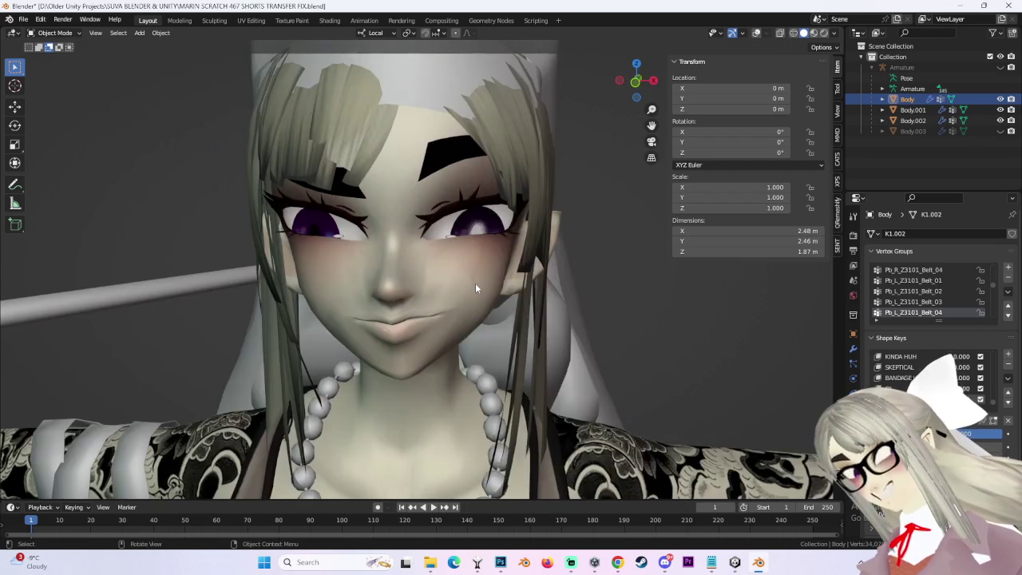
pyautogui.click(452, 281)
pyautogui.moveTo(654, 82); pyautogui.dragTo(473, 190)
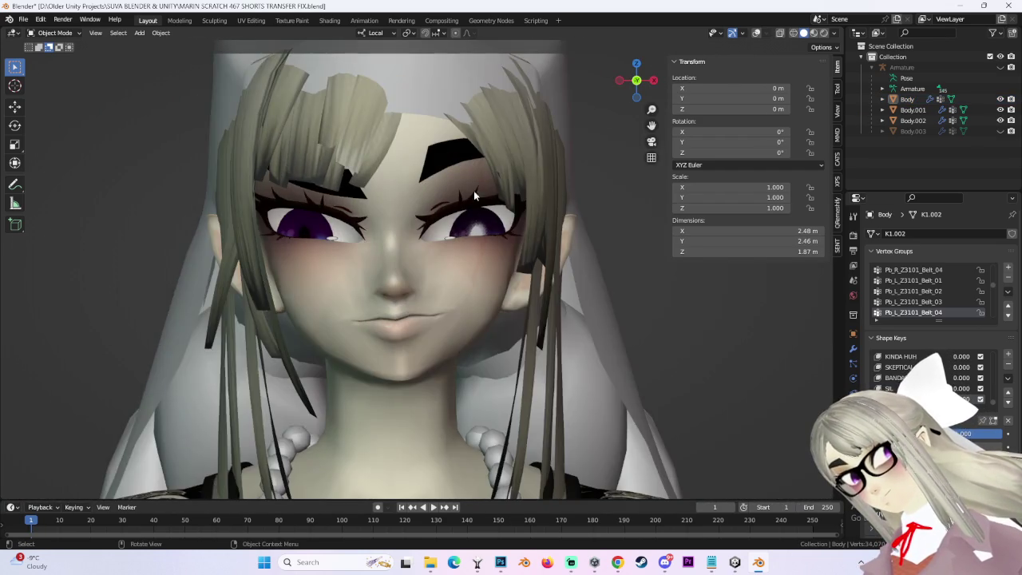
pyautogui.click(418, 264)
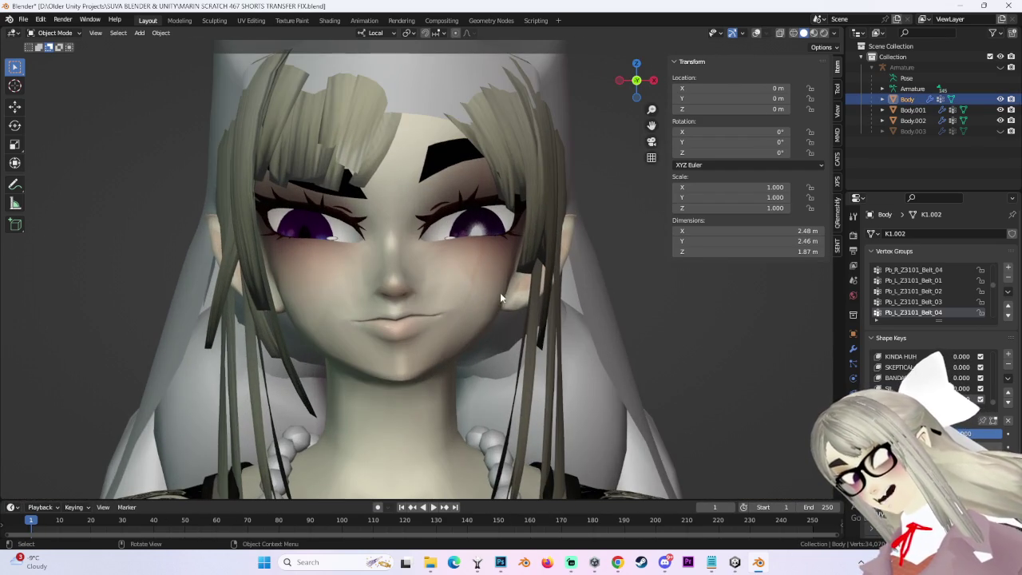
# Compare neutral and frown faces by scrubbing the shape key from 0 up to 1.000.
pyautogui.moveTo(982, 434)
pyautogui.mouseDown()
pyautogui.moveTo(946, 434)
pyautogui.moveTo(978, 433)
pyautogui.moveTo(958, 433)
pyautogui.mouseUp()
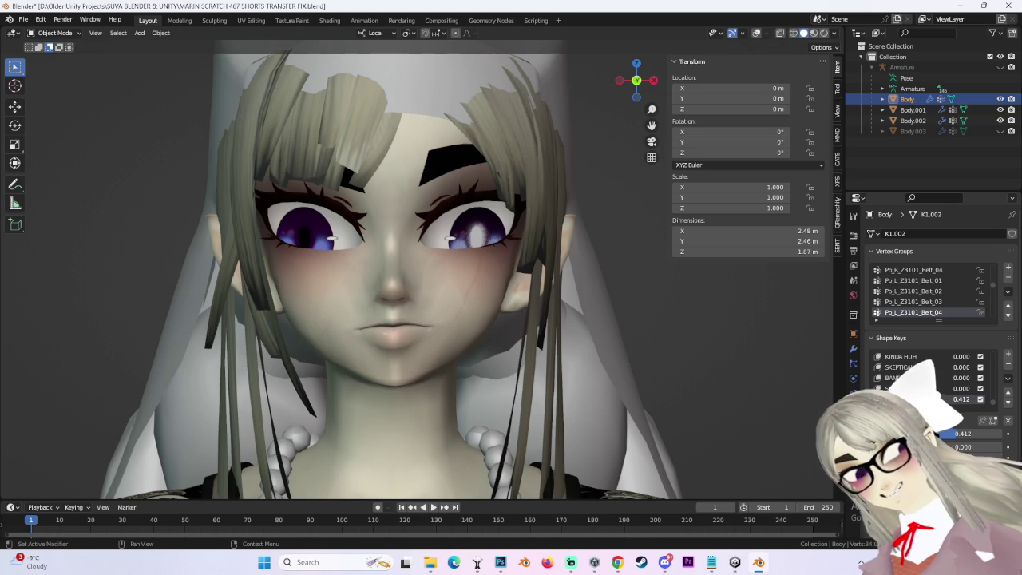
pyautogui.moveTo(573, 317); pyautogui.dragTo(658, 93, button='middle')
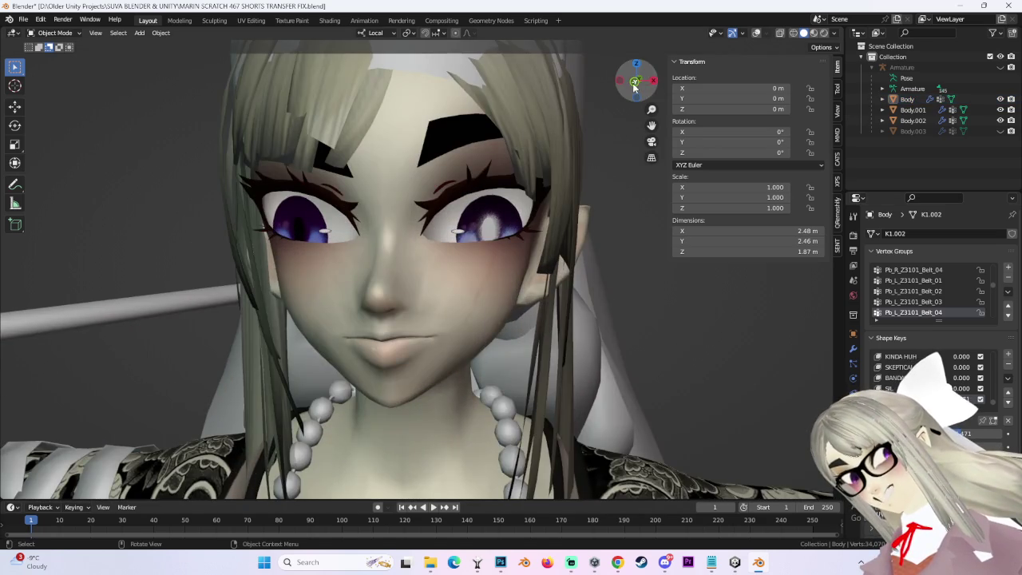
pyautogui.click(634, 83)
pyautogui.moveTo(964, 399); pyautogui.dragTo(918, 399)
pyautogui.moveTo(964, 433); pyautogui.dragTo(1002, 433)
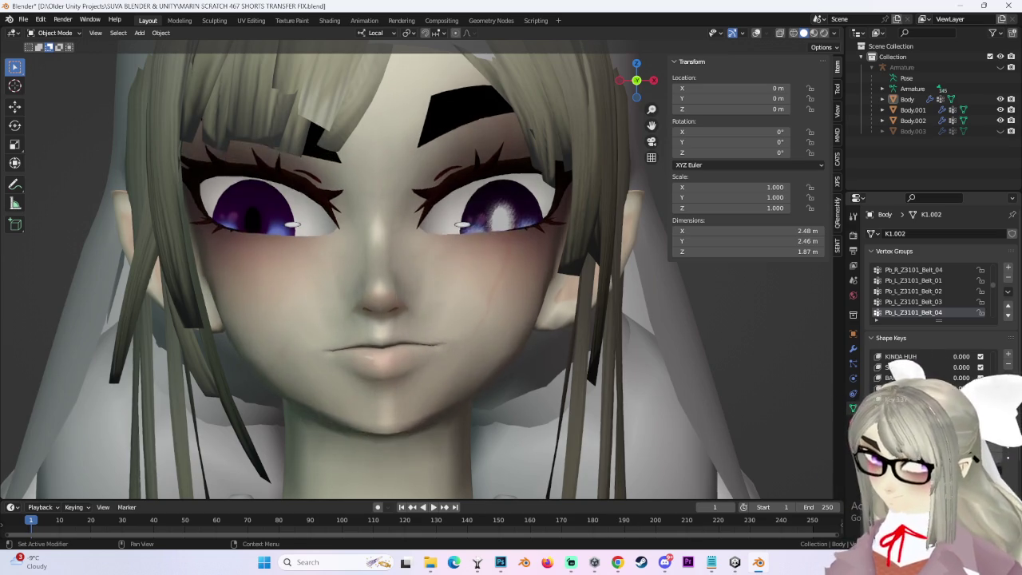
pyautogui.scroll(-4, 776, 324)
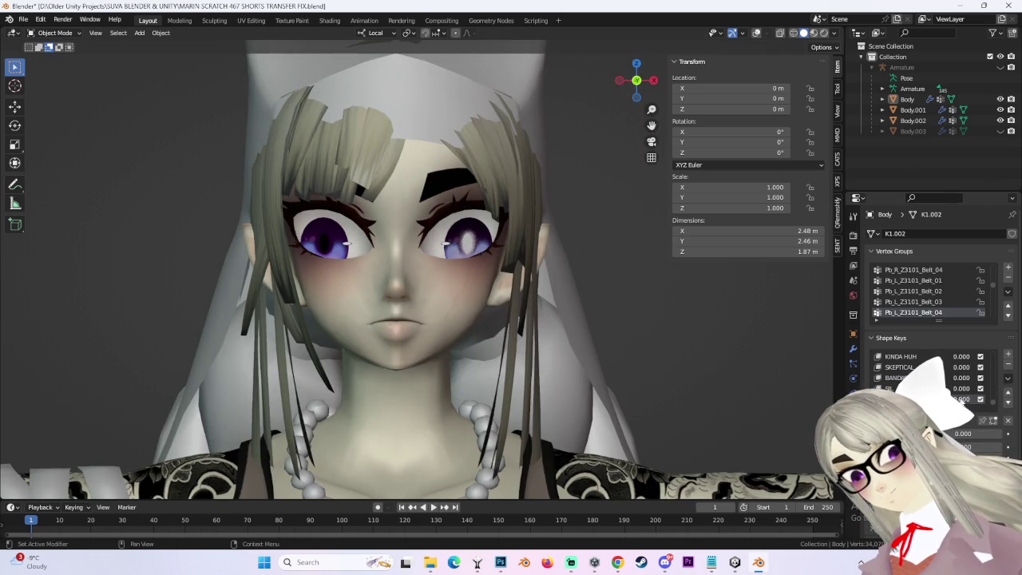
pyautogui.moveTo(964, 433); pyautogui.dragTo(1002, 434)
pyautogui.scroll(3, 506, 323)
# Review the expression from several angles, framing the view on the Body face.
pyautogui.moveTo(660, 320)
pyautogui.mouseDown(button='middle')
pyautogui.moveTo(544, 364)
pyautogui.moveTo(478, 345)
pyautogui.moveTo(569, 318)
pyautogui.moveTo(451, 302)
pyautogui.moveTo(532, 304)
pyautogui.moveTo(484, 301)
pyautogui.mouseUp(button='middle')
pyautogui.click(451, 302)
pyautogui.moveTo(610, 120)
pyautogui.mouseDown(button='middle')
pyautogui.moveTo(499, 288)
pyautogui.moveTo(548, 272)
pyautogui.moveTo(540, 214)
pyautogui.moveTo(596, 72)
pyautogui.mouseUp(button='middle')
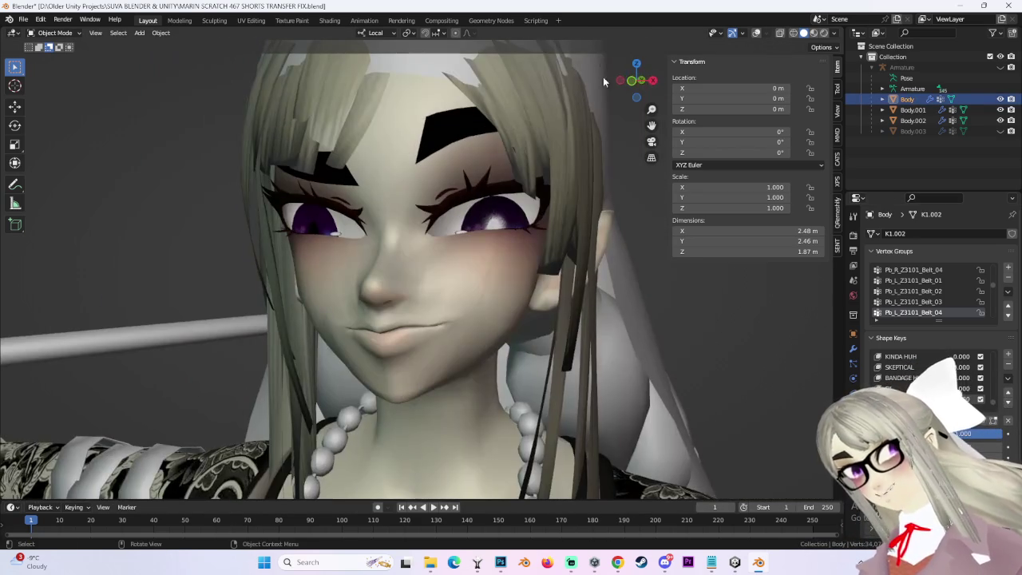
pyautogui.click(631, 82)
pyautogui.click(459, 122)
pyautogui.press('KP_Decimal')
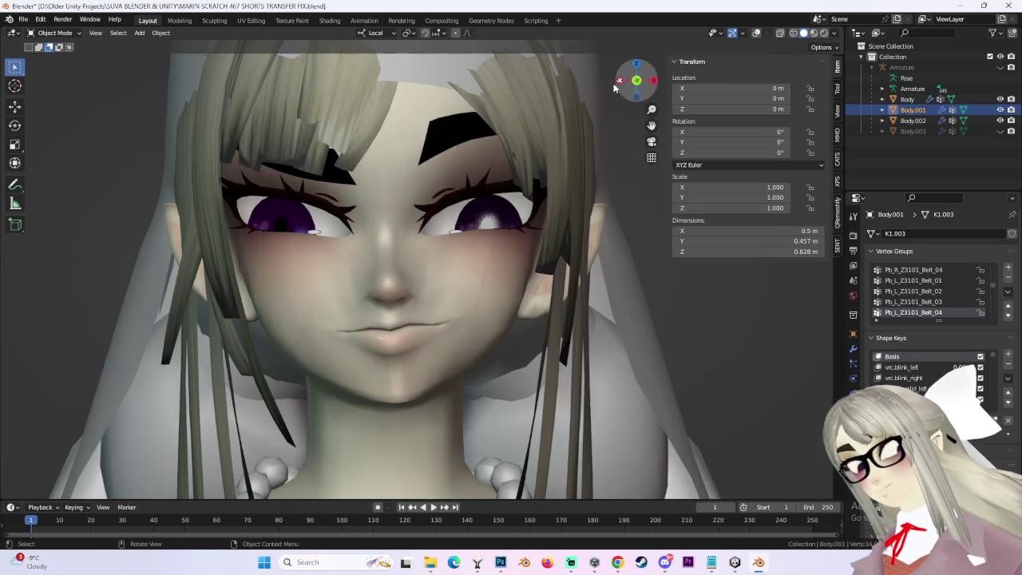
pyautogui.click(531, 167)
pyautogui.scroll(-3, 531, 225)
pyautogui.scroll(3, 519, 225)
pyautogui.moveTo(517, 224)
pyautogui.mouseDown(button='middle')
pyautogui.moveTo(569, 234)
pyautogui.moveTo(503, 240)
pyautogui.mouseUp(button='middle')
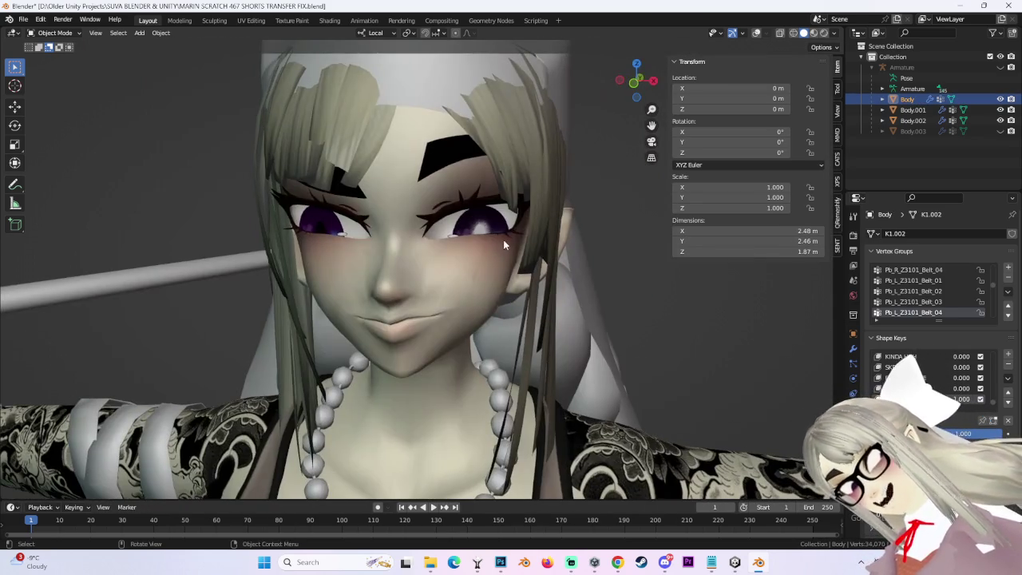
pyautogui.click(639, 84)
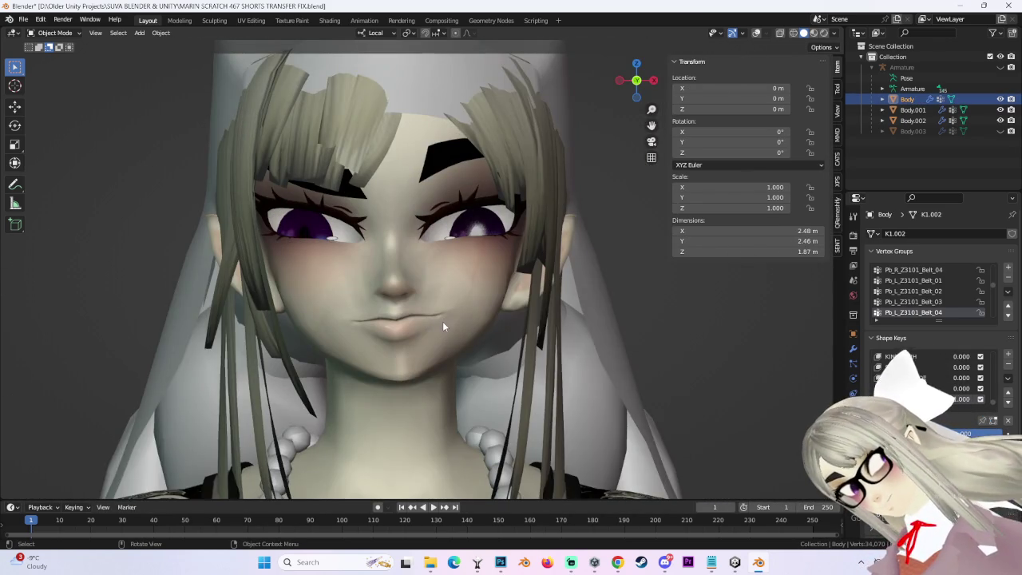
pyautogui.scroll(2, 447, 311)
pyautogui.scroll(-2, 457, 292)
pyautogui.scroll(1, 457, 292)
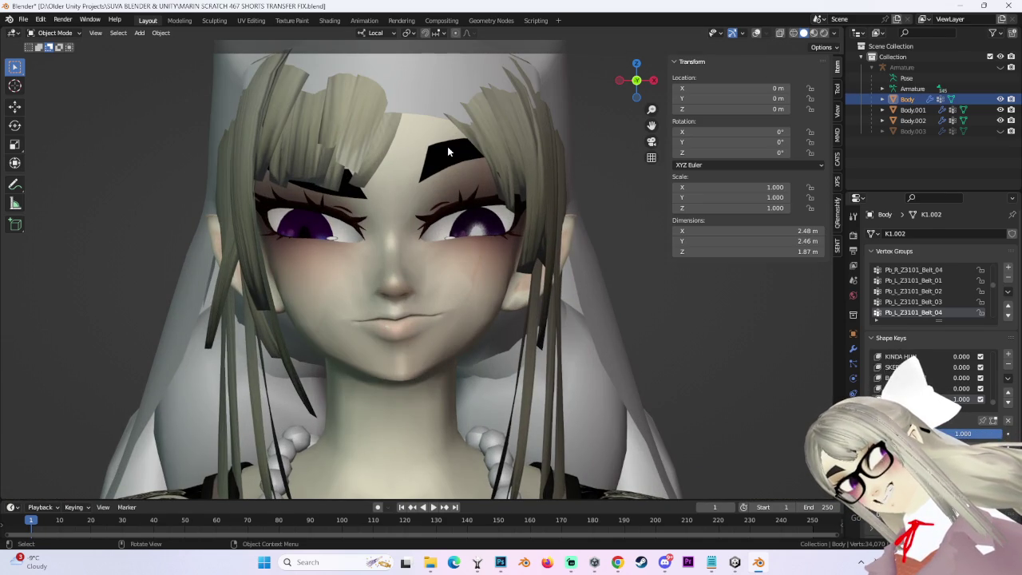
# Show the mesh as a see-through X-ray wireframe and select the Body face object.
pyautogui.click(832, 34)
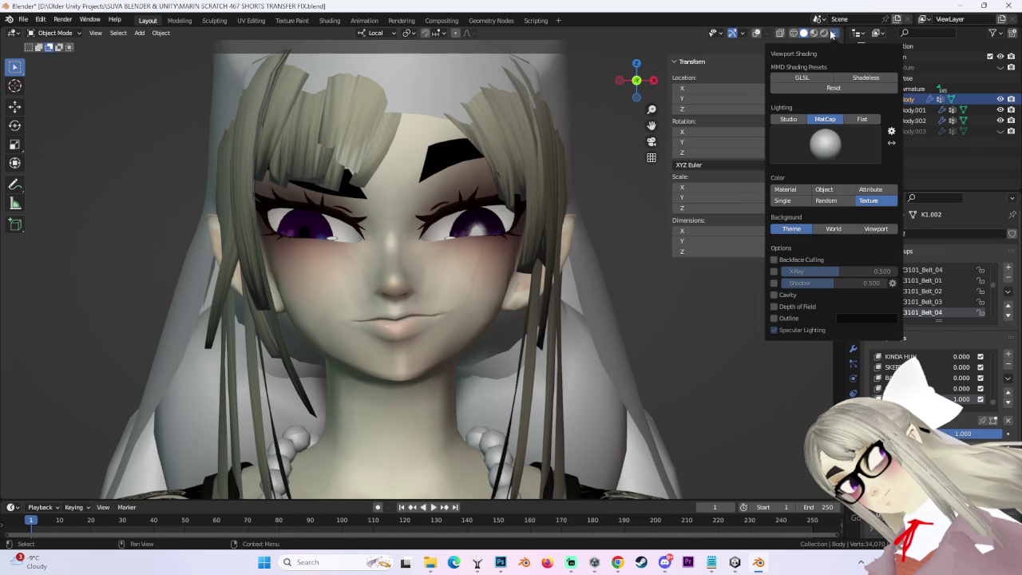
pyautogui.click(512, 114)
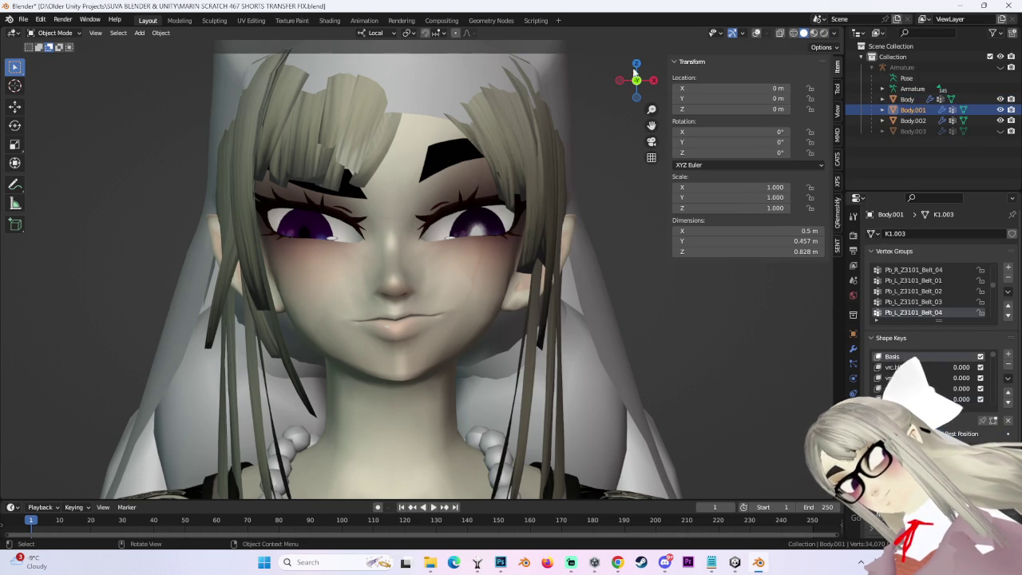
pyautogui.click(756, 33)
pyautogui.scroll(1, 356, 96)
pyautogui.click(356, 96)
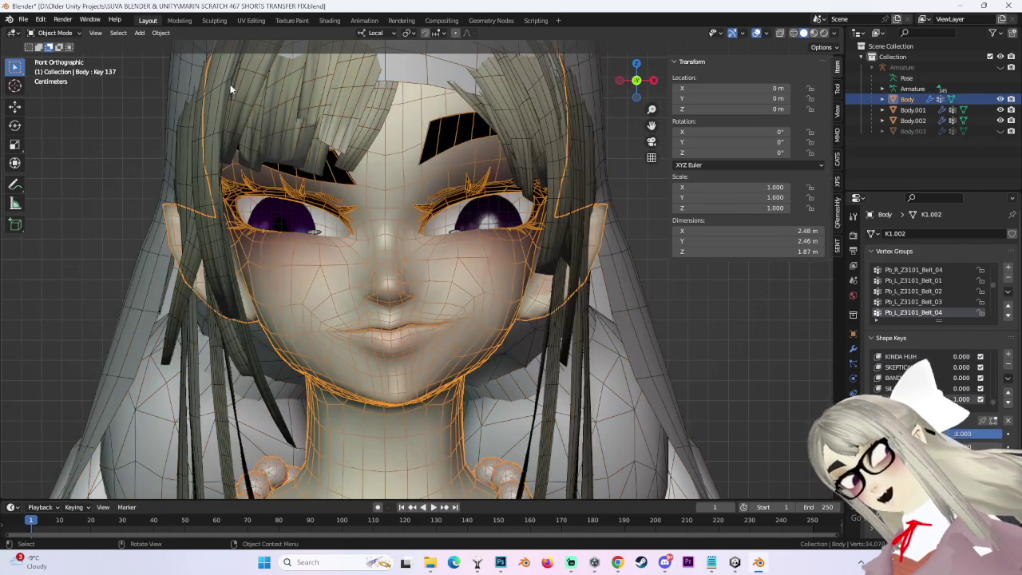
# Switch Body to Edit Mode and lower the eyebrow vertices with soft moves.
pyautogui.click(54, 33)
pyautogui.click(48, 48)
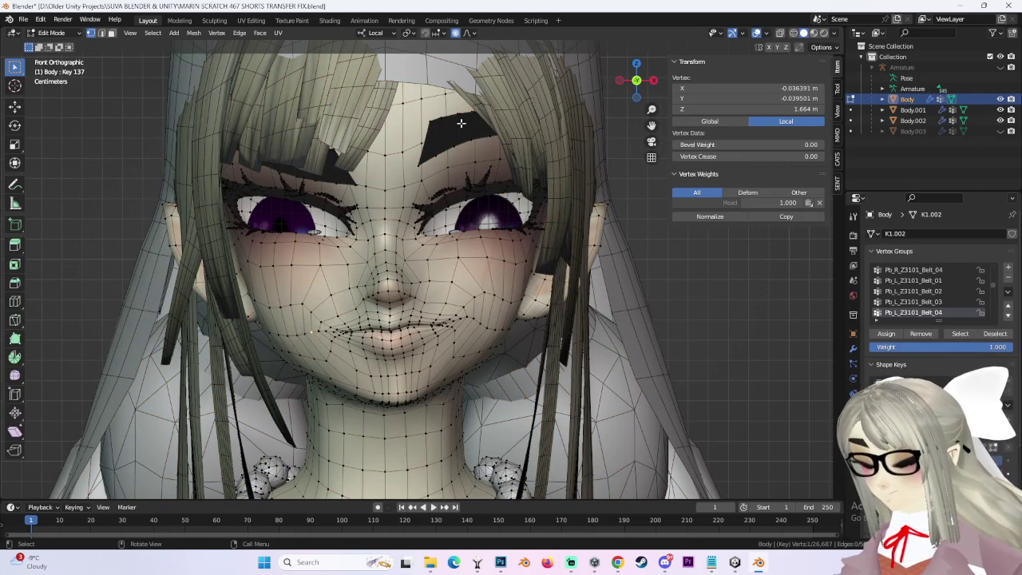
pyautogui.press('g')
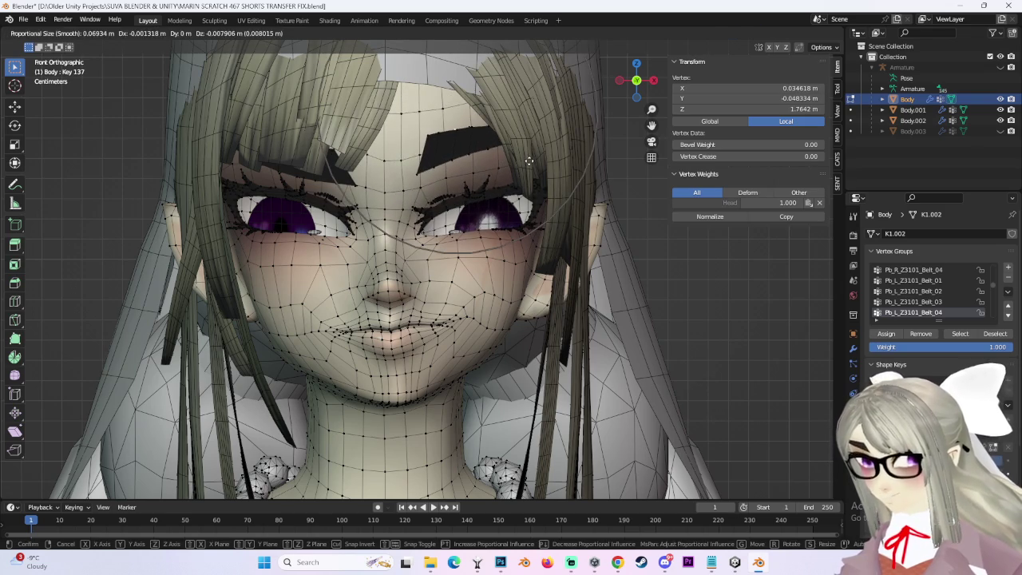
pyautogui.rightClick(466, 185)
pyautogui.press('g')
pyautogui.click(502, 186)
pyautogui.press('g')
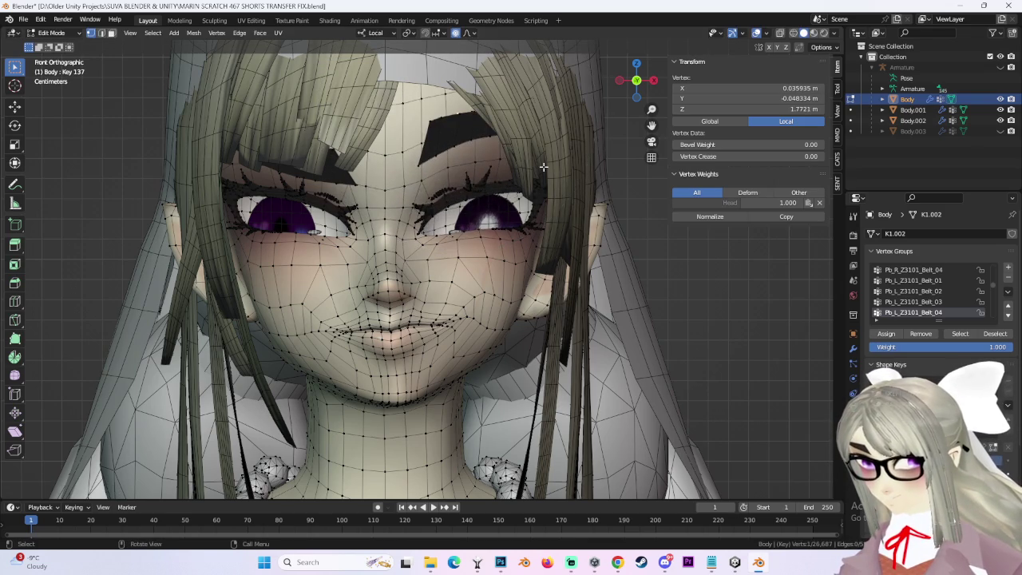
pyautogui.click(542, 187)
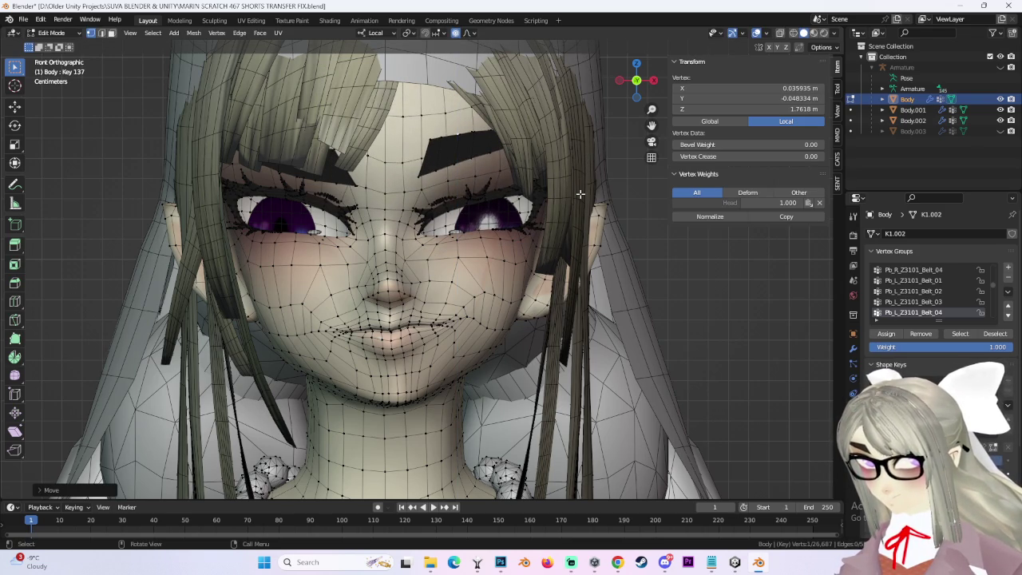
# Cancel the extra eyebrow move, undo the lowering, and deselect all vertices with the overlay off.
pyautogui.press('g')
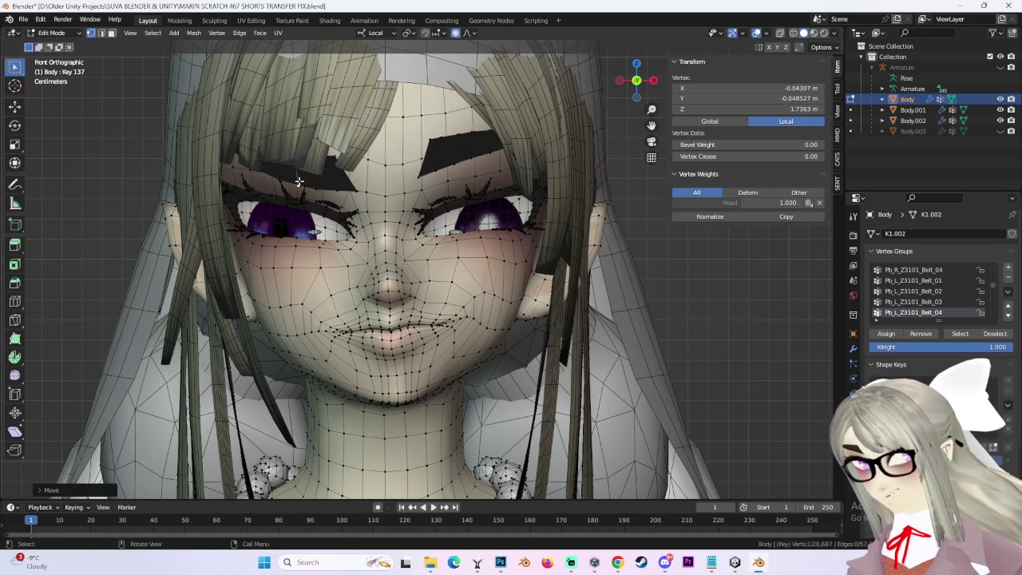
pyautogui.rightClick(557, 175)
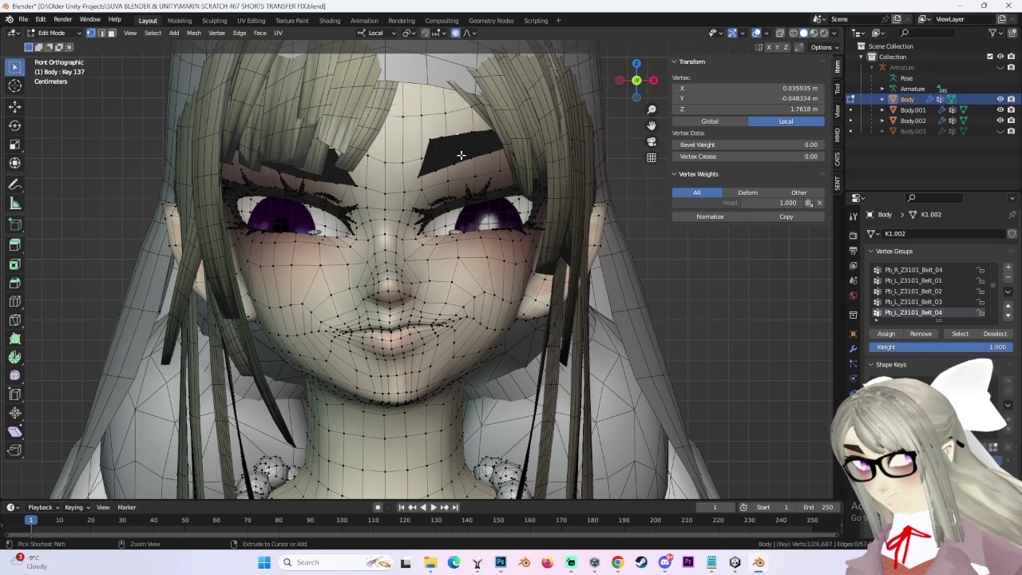
pyautogui.hotkey('ctrl', 'z')
pyautogui.hotkey('alt', 'a')
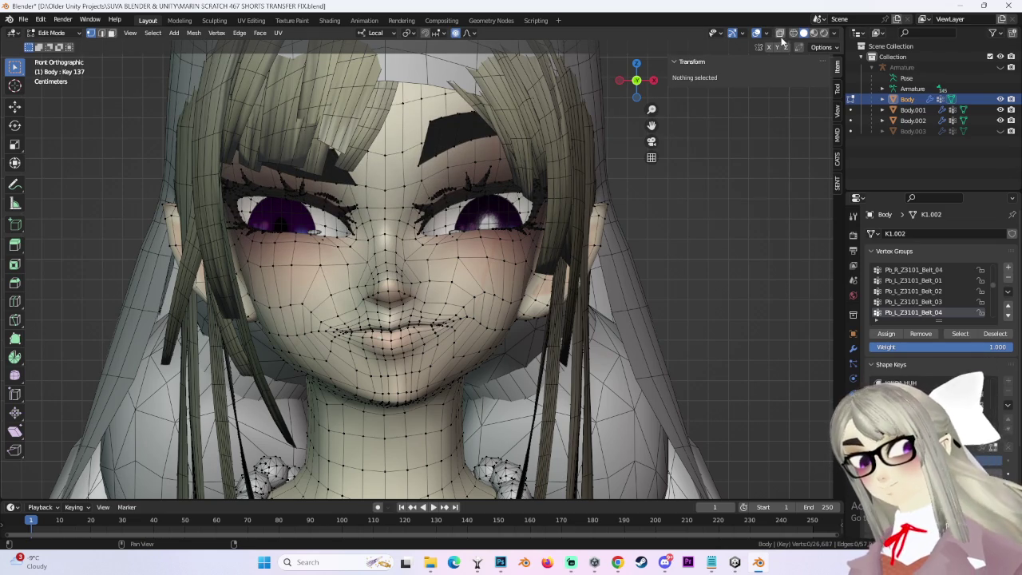
pyautogui.click(781, 33)
# Soft-move two face vertices near the mouth with proportional falloff.
pyautogui.moveTo(431, 303)
pyautogui.mouseDown(button='middle')
pyautogui.moveTo(460, 330)
pyautogui.moveTo(518, 319)
pyautogui.moveTo(538, 257)
pyautogui.mouseUp(button='middle')
pyautogui.click(479, 305)
pyautogui.press('g')
pyautogui.click(518, 319)
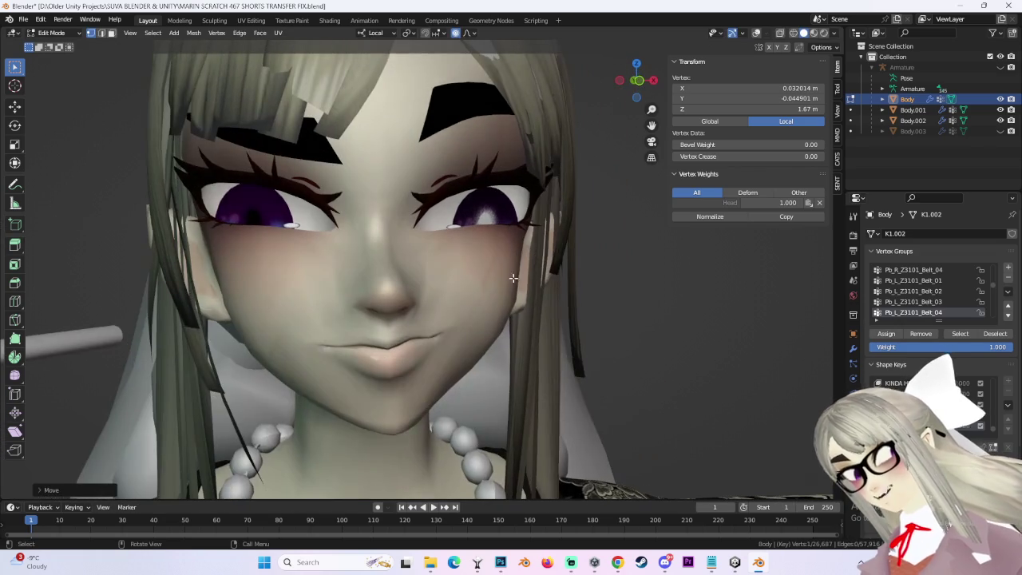
pyautogui.click(304, 348)
pyautogui.moveTo(304, 348)
pyautogui.mouseDown(button='middle')
pyautogui.moveTo(520, 284)
pyautogui.moveTo(538, 337)
pyautogui.mouseUp(button='middle')
pyautogui.press('g')
pyautogui.click(479, 296)
# Nudge the mouth area twice more with proportional moves.
pyautogui.scroll(3, 538, 337)
pyautogui.press('g')
pyautogui.click(316, 352)
pyautogui.press('g')
pyautogui.click(319, 351)
# From an exact front view, soft-move the mouth and chin area downward, cancelling one attempt.
pyautogui.moveTo(320, 351); pyautogui.dragTo(529, 317, button='middle')
pyautogui.scroll(-2, 529, 317)
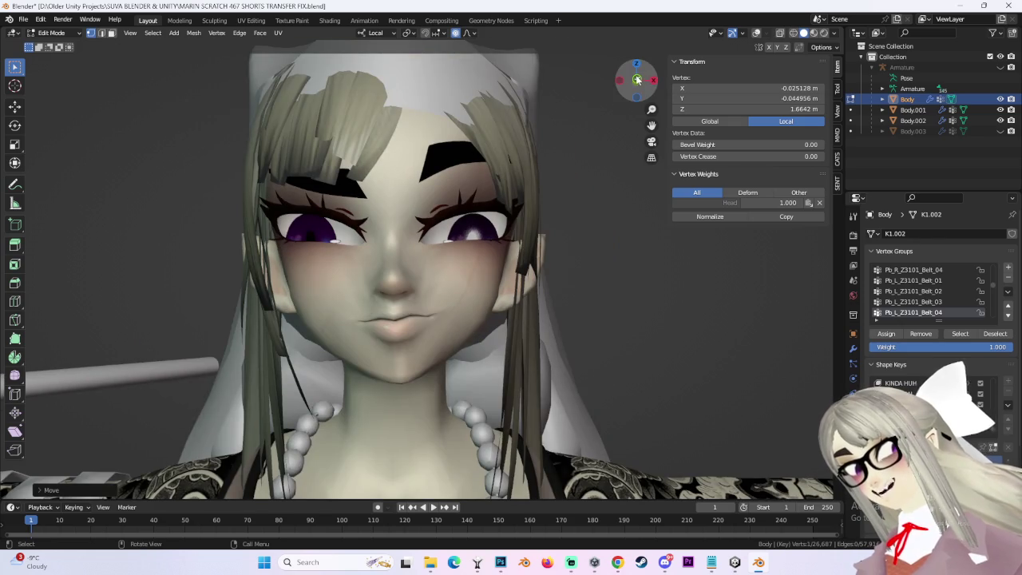
pyautogui.click(636, 79)
pyautogui.scroll(2, 425, 360)
pyautogui.press('g')
pyautogui.click(423, 388)
pyautogui.press('g')
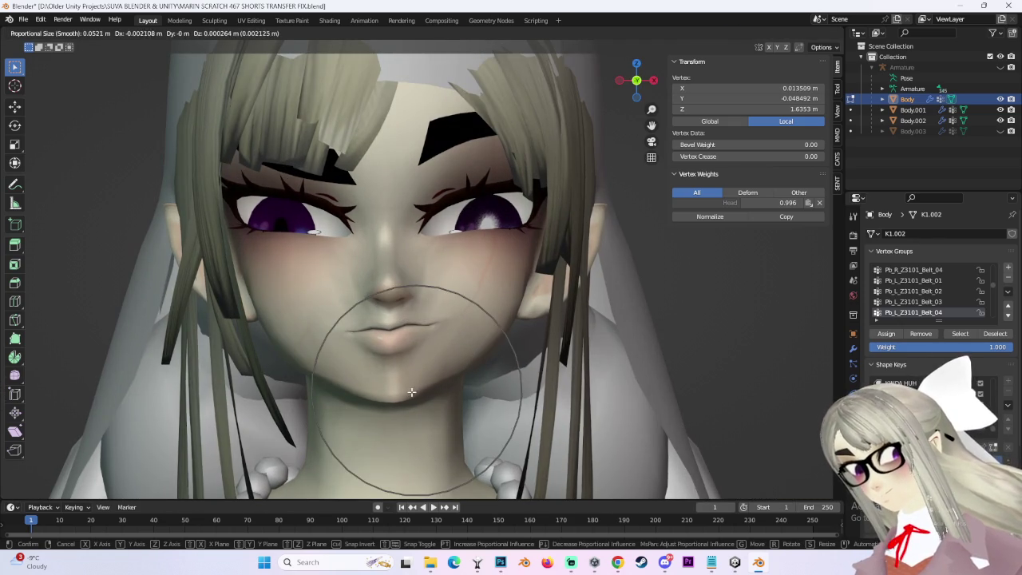
pyautogui.click(412, 392)
pyautogui.press('g')
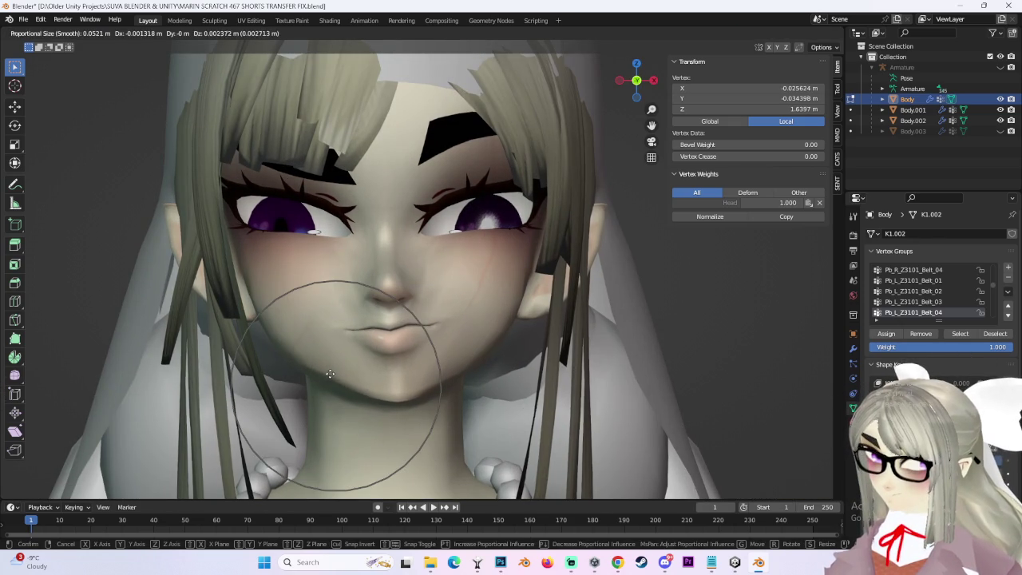
pyautogui.press('Escape')
# Deform the mouth area, undoing the two unwanted follow-up deformations.
pyautogui.scroll(1, 303, 371)
pyautogui.scroll(1, 277, 370)
pyautogui.press('g')
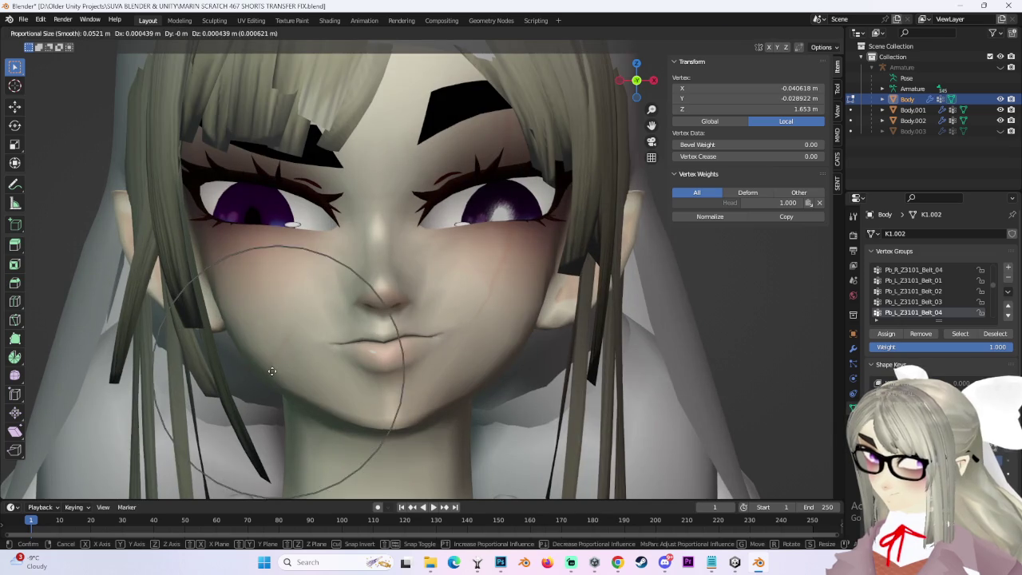
pyautogui.click(363, 349)
pyautogui.press('g')
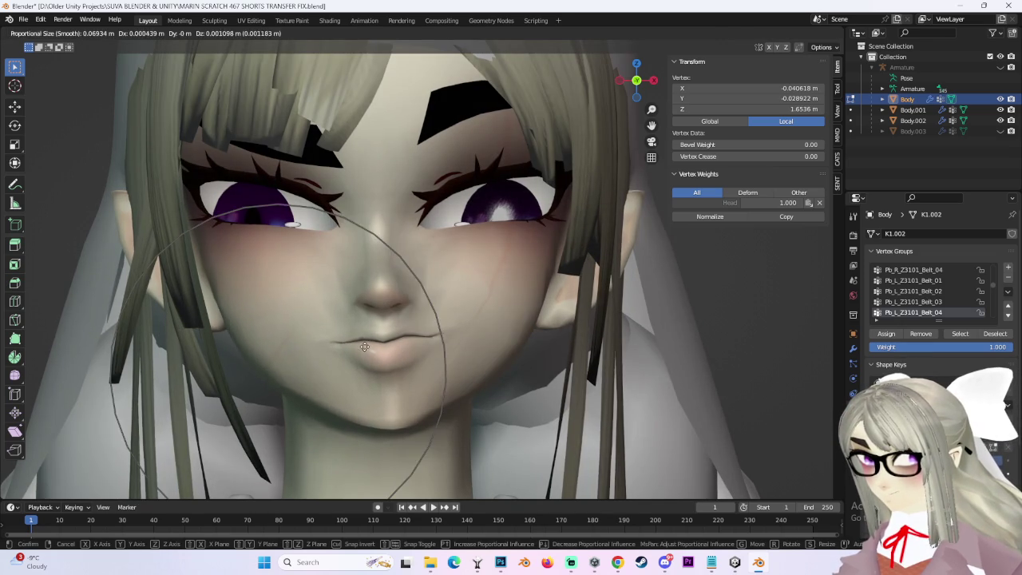
pyautogui.click(312, 376)
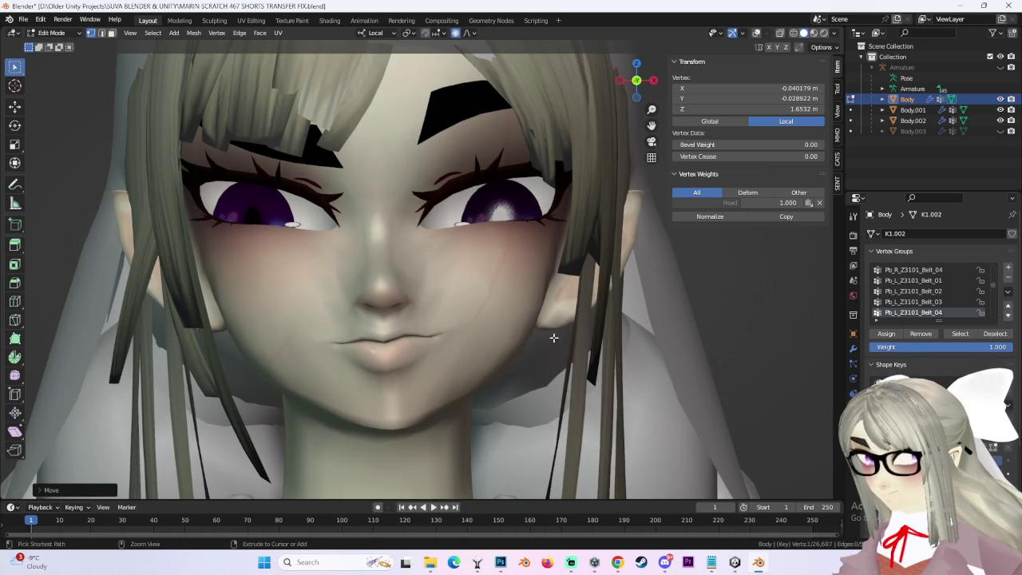
pyautogui.hotkey('ctrl', 'z')
pyautogui.press('g')
pyautogui.click(270, 369)
pyautogui.hotkey('ctrl', 'z')
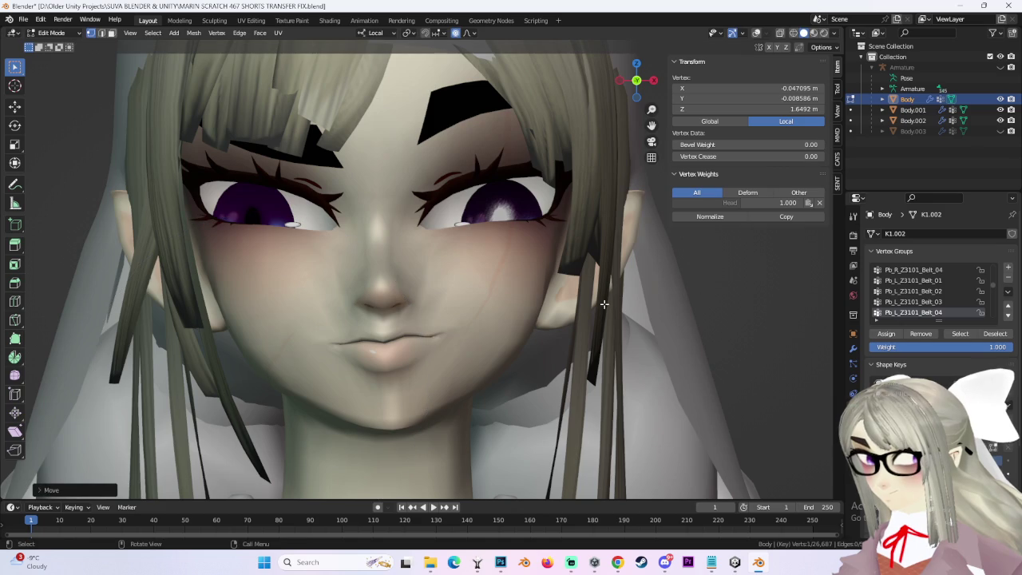
# Move the mouth-corner vertex with proportional falloff and inspect the result.
pyautogui.click(333, 373)
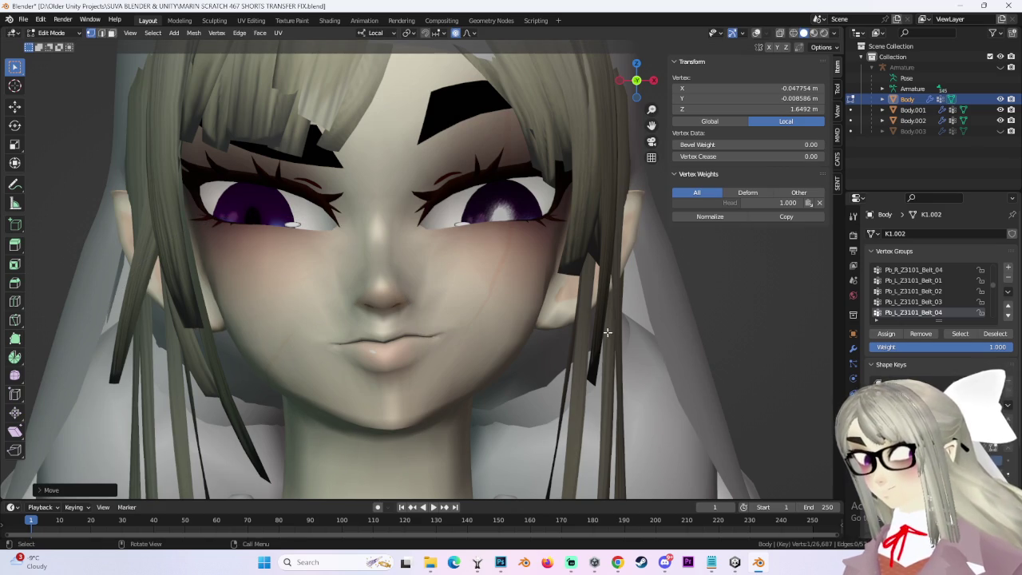
pyautogui.click(504, 366)
pyautogui.press('g')
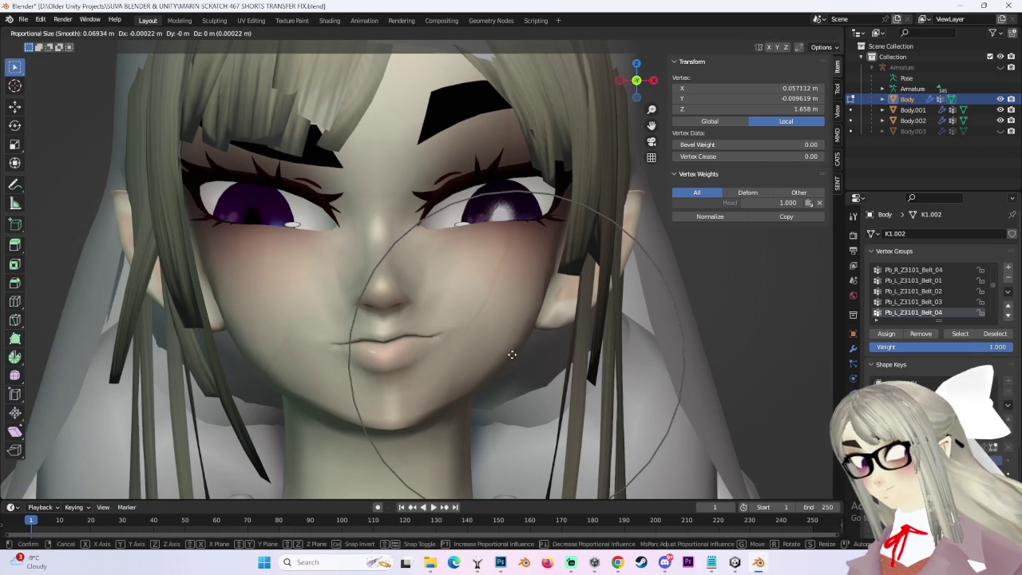
pyautogui.click(527, 357)
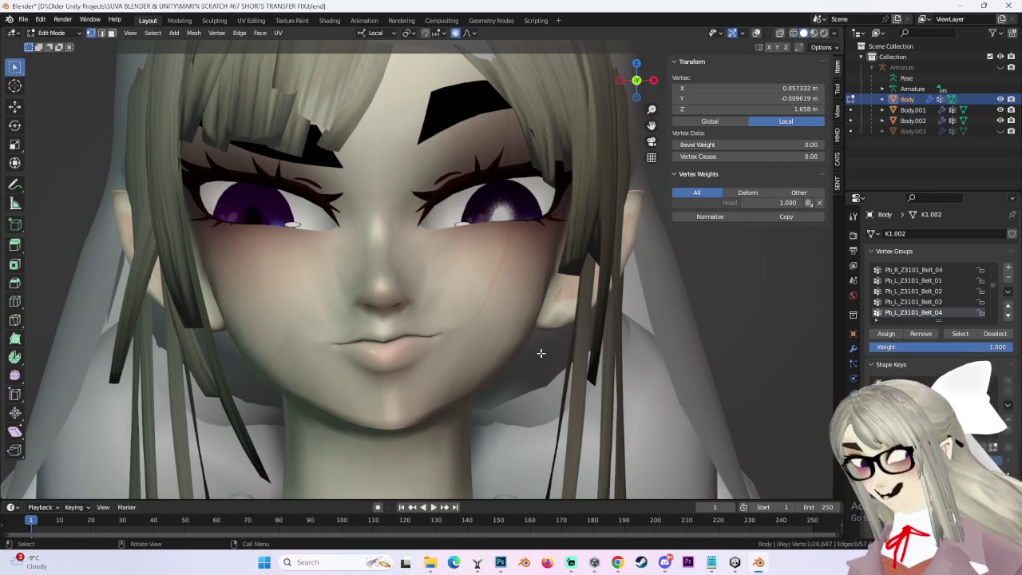
pyautogui.scroll(-3, 541, 353)
pyautogui.moveTo(604, 325); pyautogui.dragTo(676, 274, button='middle')
pyautogui.scroll(2, 599, 307)
pyautogui.moveTo(599, 307); pyautogui.dragTo(620, 315, button='middle')
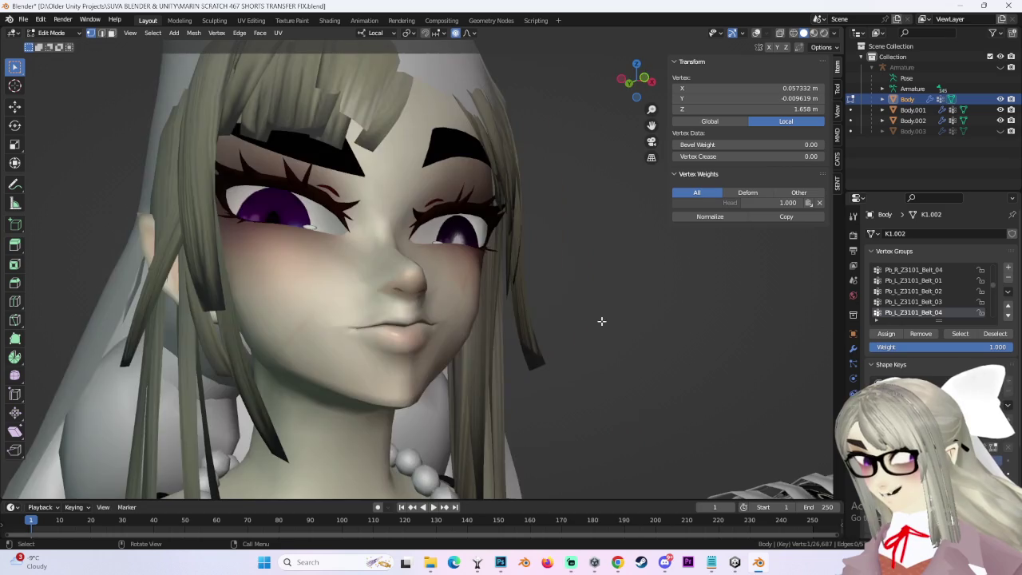
pyautogui.scroll(2, 588, 312)
# Push the lip vertices into a pout with three soft moves.
pyautogui.press('g')
pyautogui.click(417, 375)
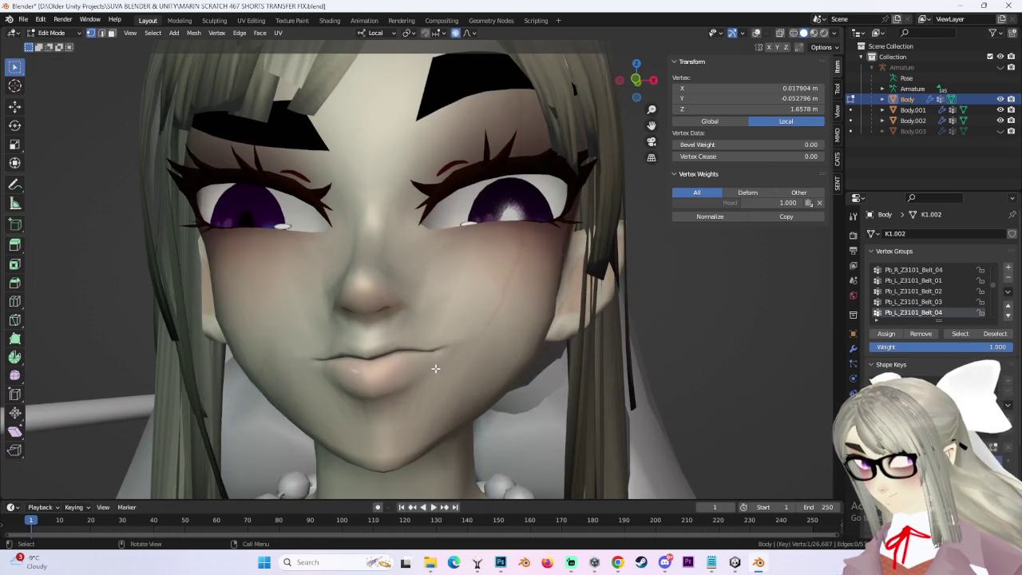
pyautogui.press('g')
pyautogui.click(447, 364)
pyautogui.press('g')
pyautogui.click(447, 363)
# Undo the last lip edit and check the face from front and side.
pyautogui.scroll(-3, 641, 312)
pyautogui.scroll(1, 637, 313)
pyautogui.moveTo(637, 313)
pyautogui.mouseDown(button='middle')
pyautogui.moveTo(578, 310)
pyautogui.moveTo(621, 314)
pyautogui.mouseUp(button='middle')
pyautogui.scroll(2, 555, 327)
pyautogui.hotkey('ctrl', 'z')
pyautogui.scroll(-2, 559, 327)
pyautogui.scroll(2, 575, 329)
pyautogui.scroll(-2, 598, 332)
pyautogui.scroll(-1, 631, 338)
pyautogui.moveTo(632, 338)
pyautogui.mouseDown(button='middle')
pyautogui.moveTo(606, 332)
pyautogui.moveTo(635, 335)
pyautogui.mouseUp(button='middle')
# Switch to Object Mode and view the face front-on with Flat lighting.
pyautogui.click(51, 32)
pyautogui.click(49, 39)
pyautogui.moveTo(674, 381); pyautogui.dragTo(680, 378, button='middle')
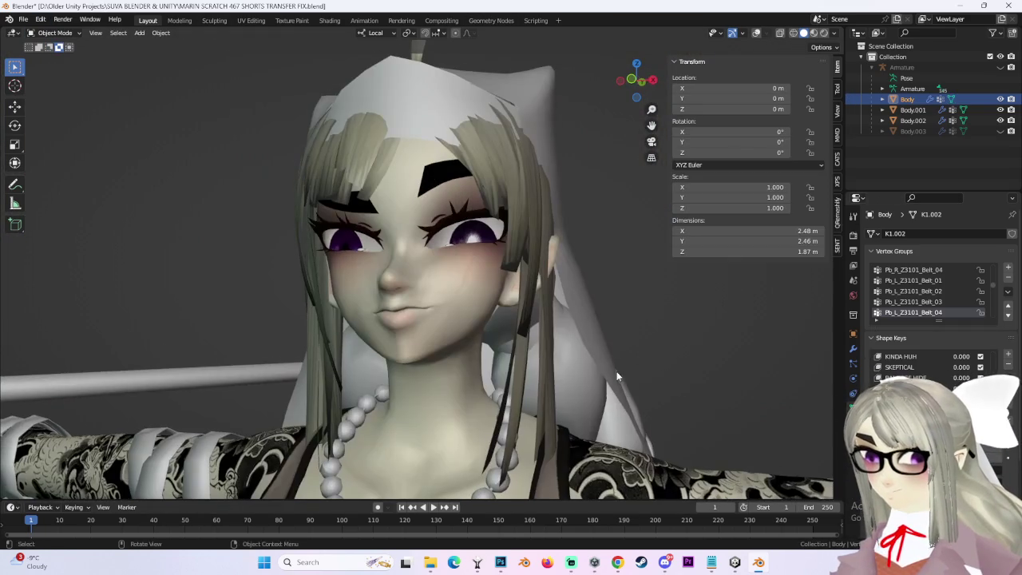
pyautogui.click(835, 33)
pyautogui.click(862, 119)
pyautogui.moveTo(559, 307); pyautogui.dragTo(551, 302, button='middle')
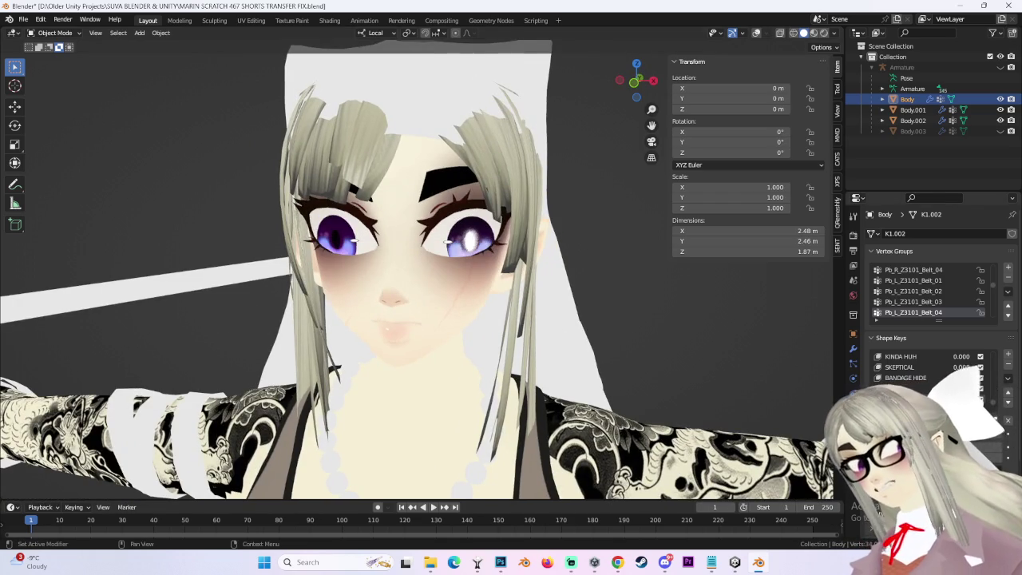
pyautogui.click(635, 81)
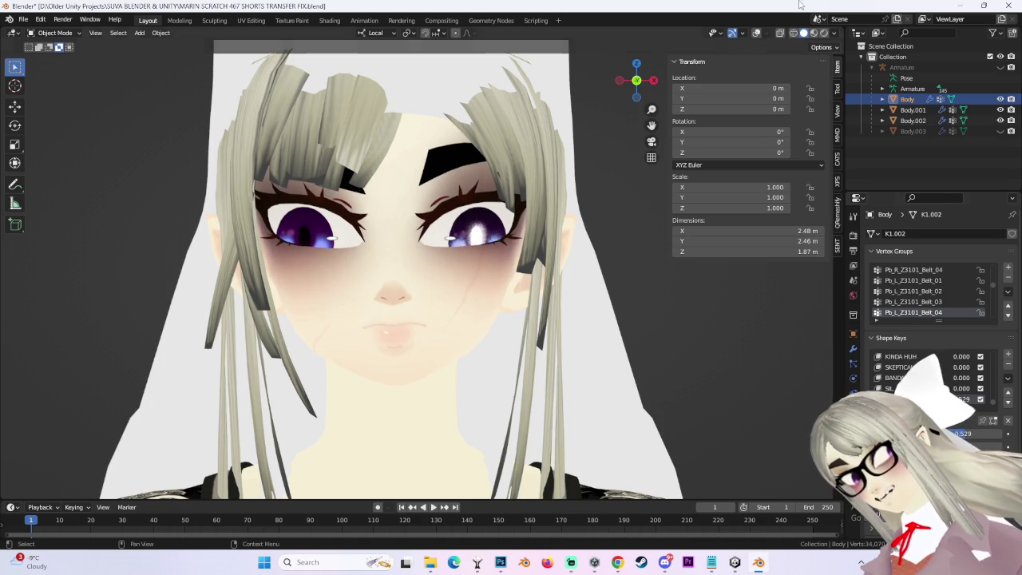
# Restore Studio lighting and recheck the exact front view.
pyautogui.click(835, 33)
pyautogui.click(788, 119)
pyautogui.scroll(-2, 589, 301)
pyautogui.moveTo(589, 302)
pyautogui.mouseDown(button='middle')
pyautogui.moveTo(634, 308)
pyautogui.moveTo(594, 315)
pyautogui.mouseUp(button='middle')
pyautogui.click(637, 80)
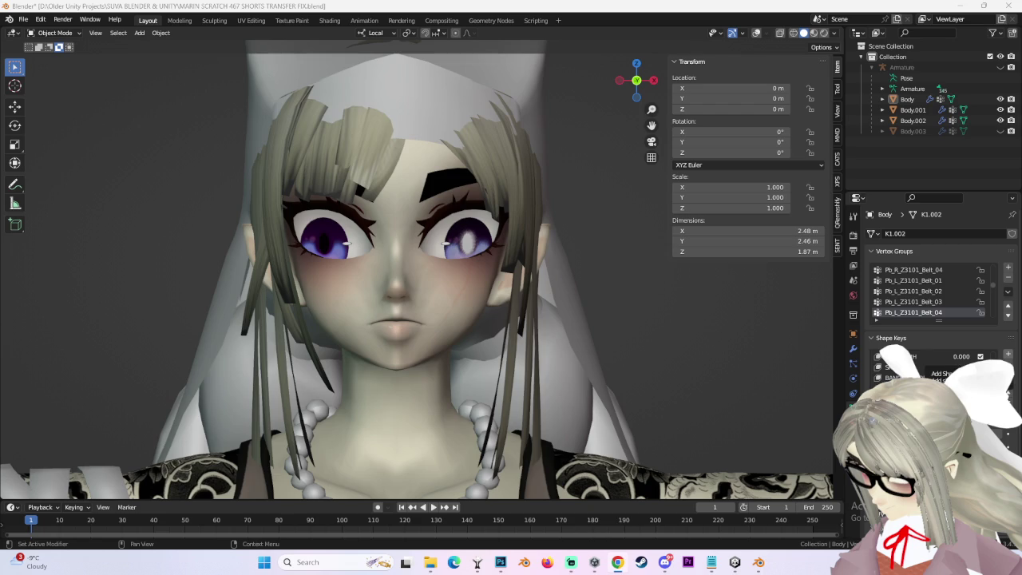
# Save As with the version changed from 467 to 468.
pyautogui.click(23, 18)
pyautogui.click(47, 100)
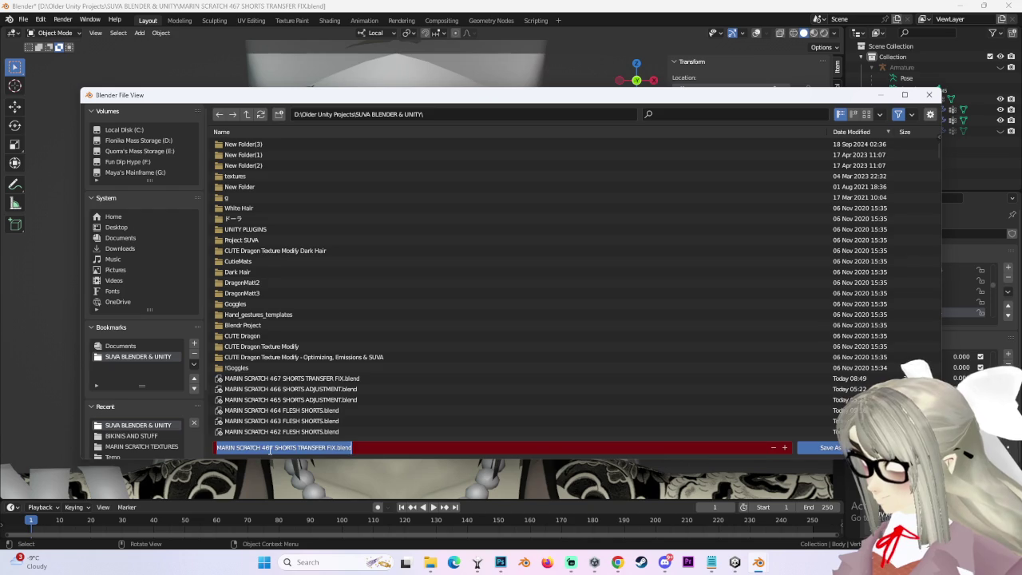
pyautogui.click(273, 448)
pyautogui.press('BackSpace')
pyautogui.write('8')
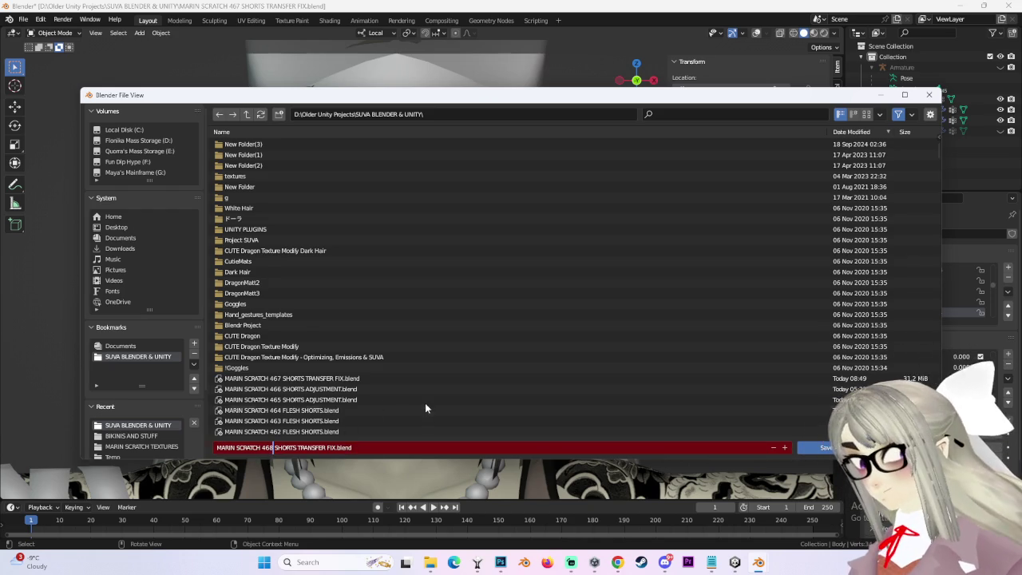
pyautogui.press('Return')
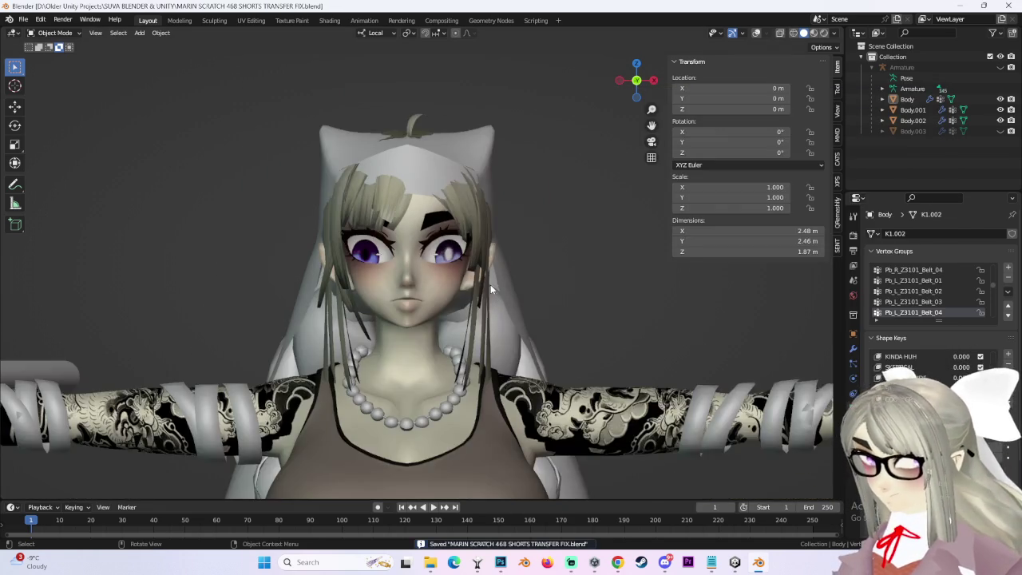
# Orbit around the head, make Body.001 active and snap to front view.
pyautogui.scroll(2, 490, 284)
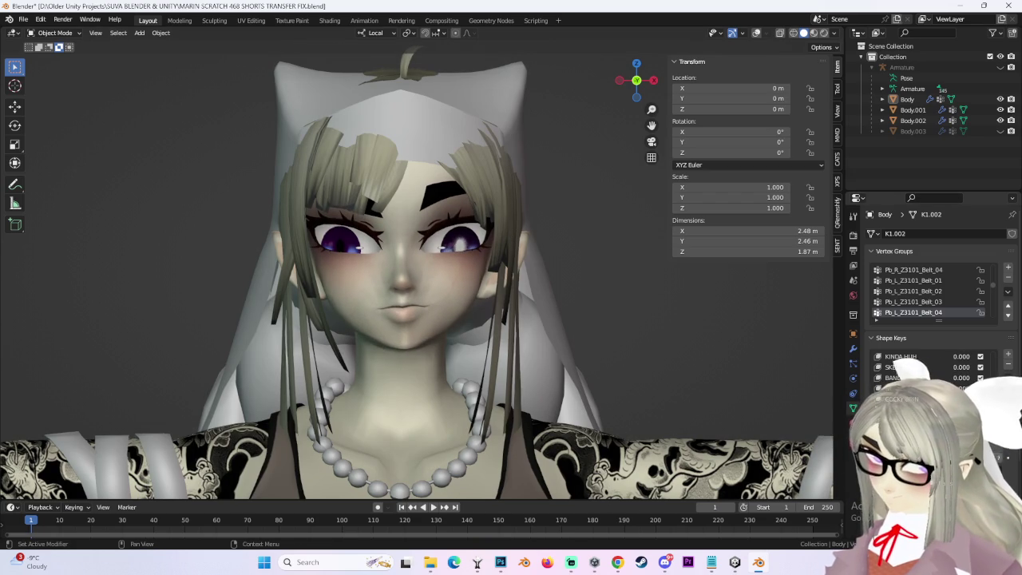
pyautogui.moveTo(431, 316)
pyautogui.mouseDown(button='middle')
pyautogui.moveTo(513, 316)
pyautogui.moveTo(551, 327)
pyautogui.moveTo(535, 305)
pyautogui.moveTo(542, 368)
pyautogui.moveTo(595, 377)
pyautogui.moveTo(591, 359)
pyautogui.mouseUp(button='middle')
pyautogui.scroll(3, 491, 328)
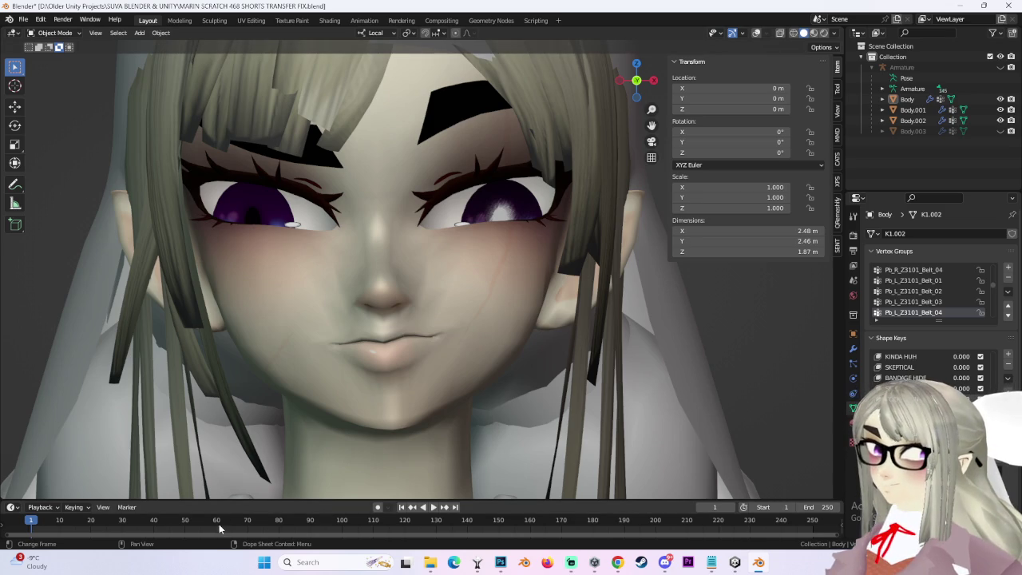
pyautogui.scroll(-4, 549, 310)
pyautogui.moveTo(549, 309)
pyautogui.mouseDown(button='middle')
pyautogui.moveTo(508, 337)
pyautogui.moveTo(499, 321)
pyautogui.mouseUp(button='middle')
pyautogui.scroll(2, 499, 320)
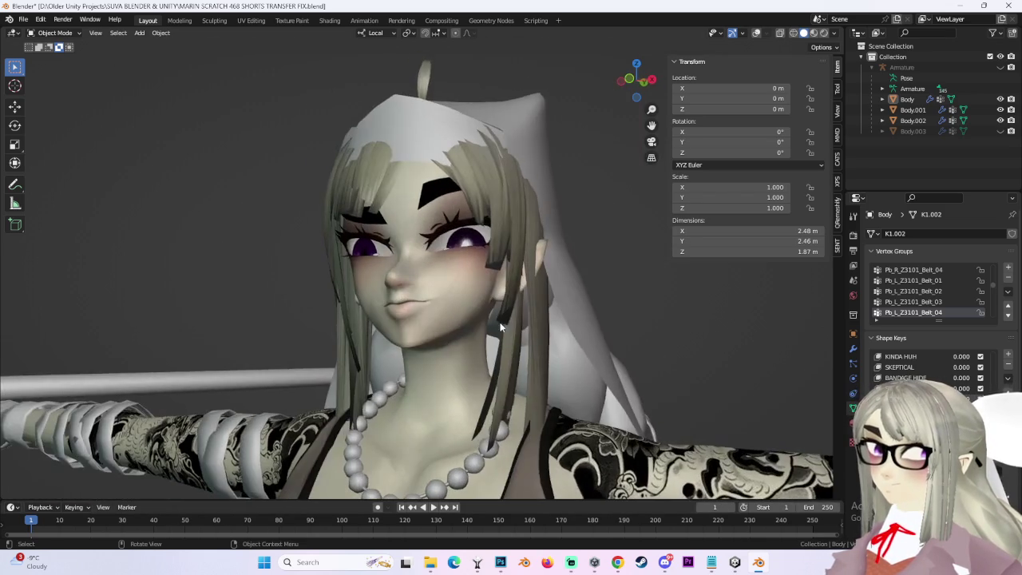
pyautogui.scroll(2, 499, 321)
pyautogui.keyDown('shift'); pyautogui.moveTo(598, 365); pyautogui.dragTo(559, 368, button='middle'); pyautogui.keyUp('shift')
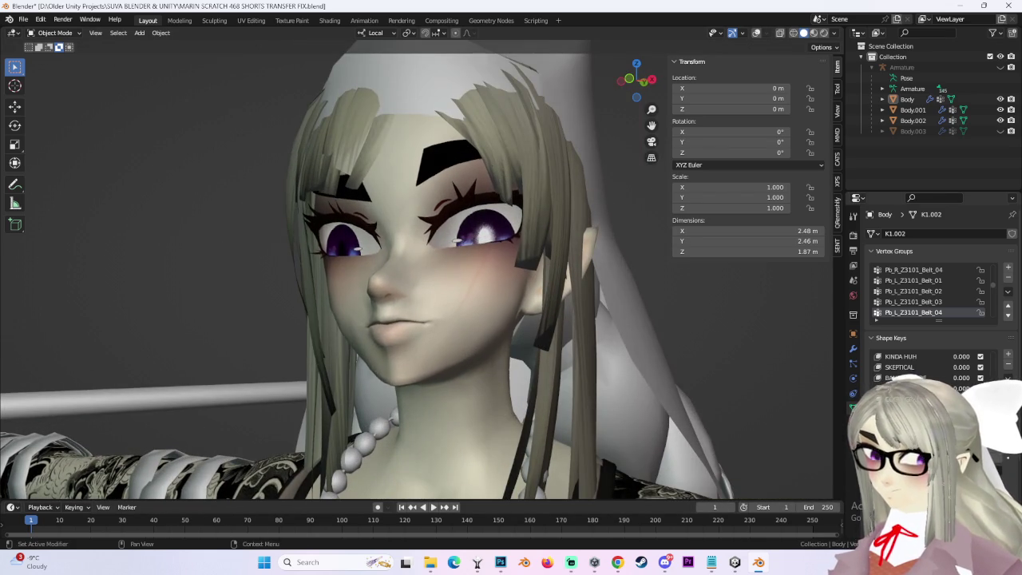
pyautogui.click(465, 345)
pyautogui.press('KP_1')
pyautogui.scroll(-2, 615, 380)
pyautogui.scroll(-2, 615, 380)
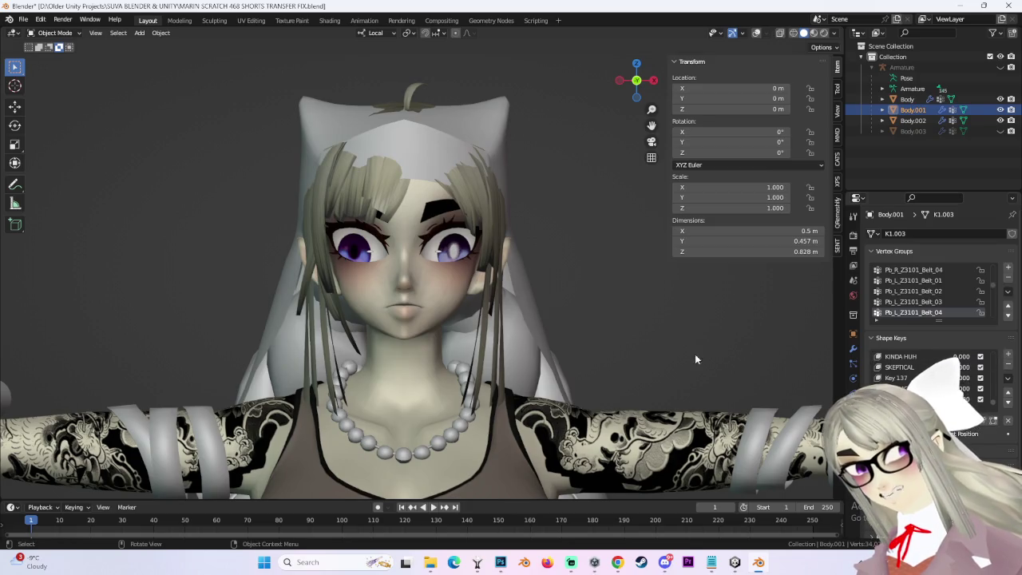
# Make Body active and drag the pout shape key's Value to preview the expression.
pyautogui.click(420, 281)
pyautogui.moveTo(962, 434)
pyautogui.mouseDown()
pyautogui.moveTo(978, 433)
pyautogui.moveTo(946, 433)
pyautogui.mouseUp()
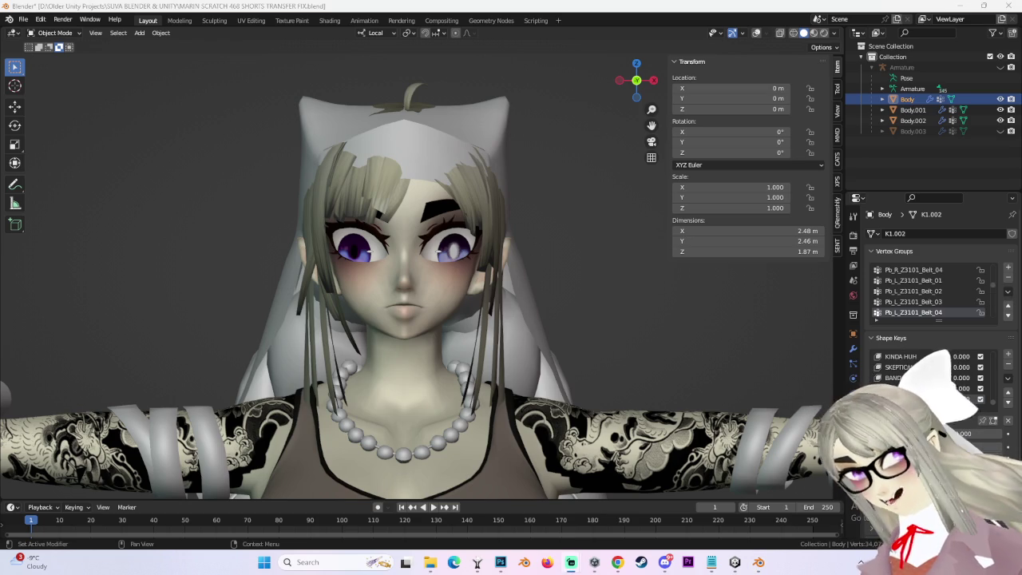
pyautogui.scroll(2, 674, 277)
pyautogui.scroll(1, 674, 277)
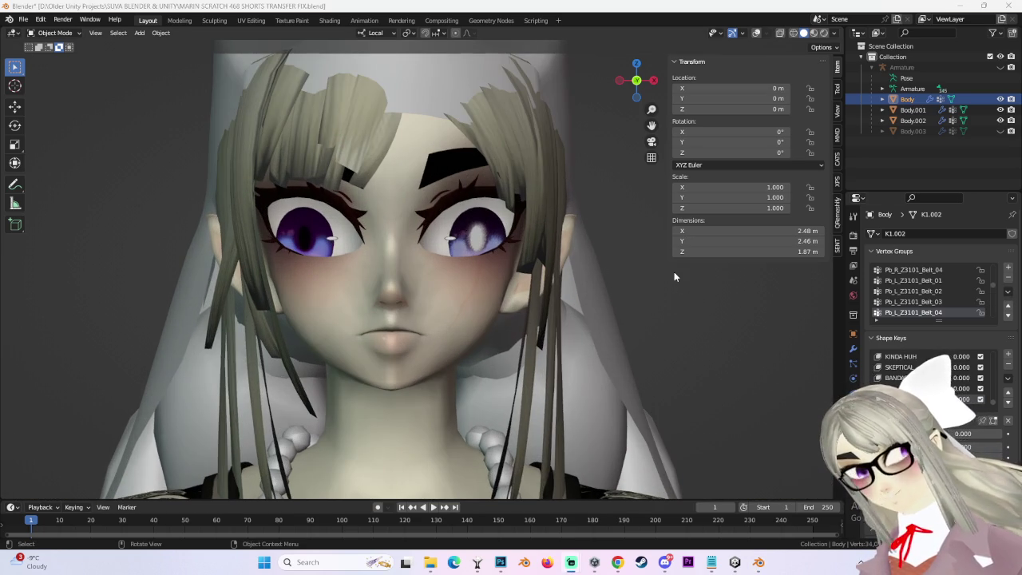
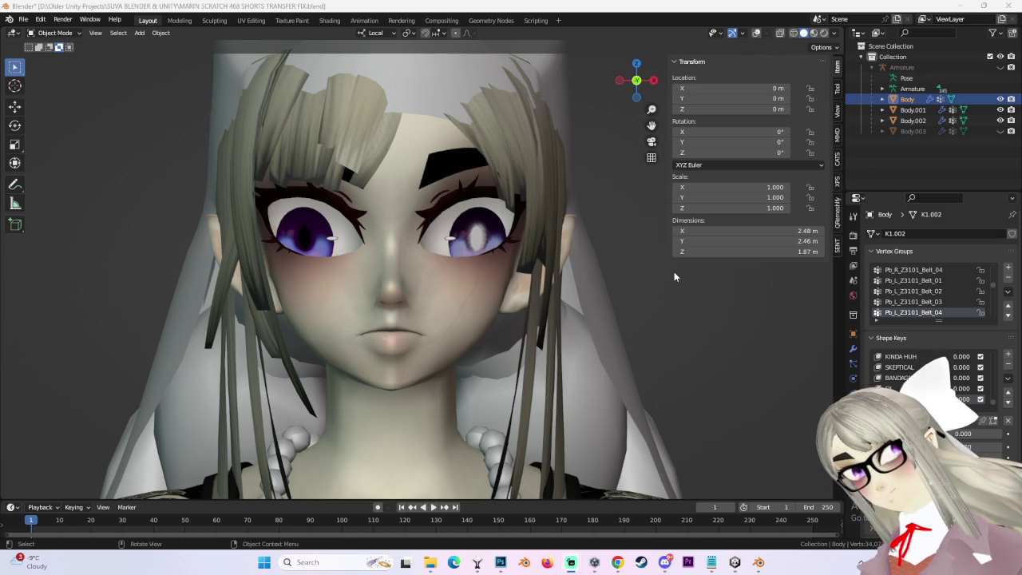
# Unhide the Body.003 bandage mesh in the Outliner and make it the active object.
pyautogui.click(1001, 131)
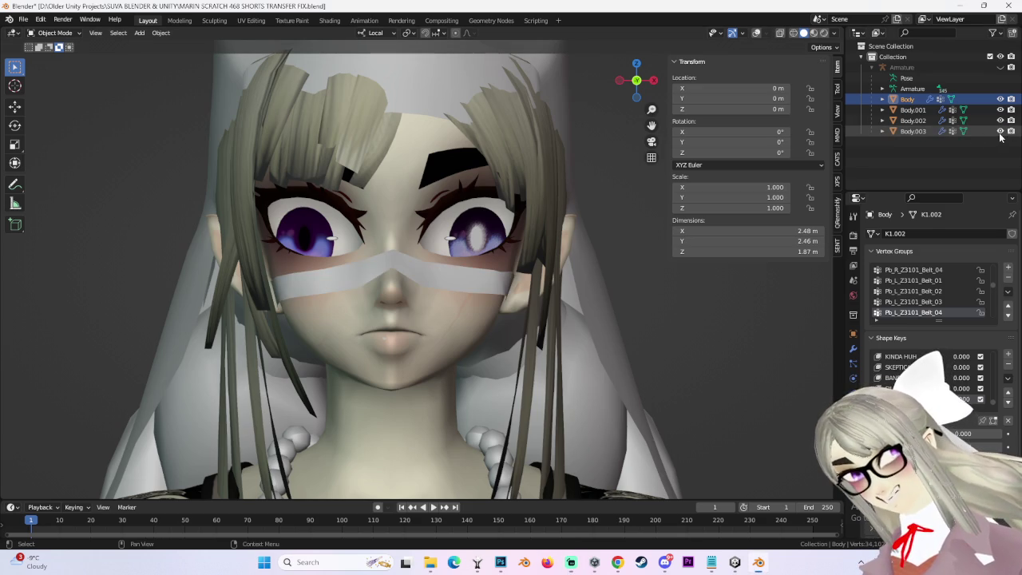
pyautogui.scroll(-5, 436, 288)
pyautogui.click(913, 131)
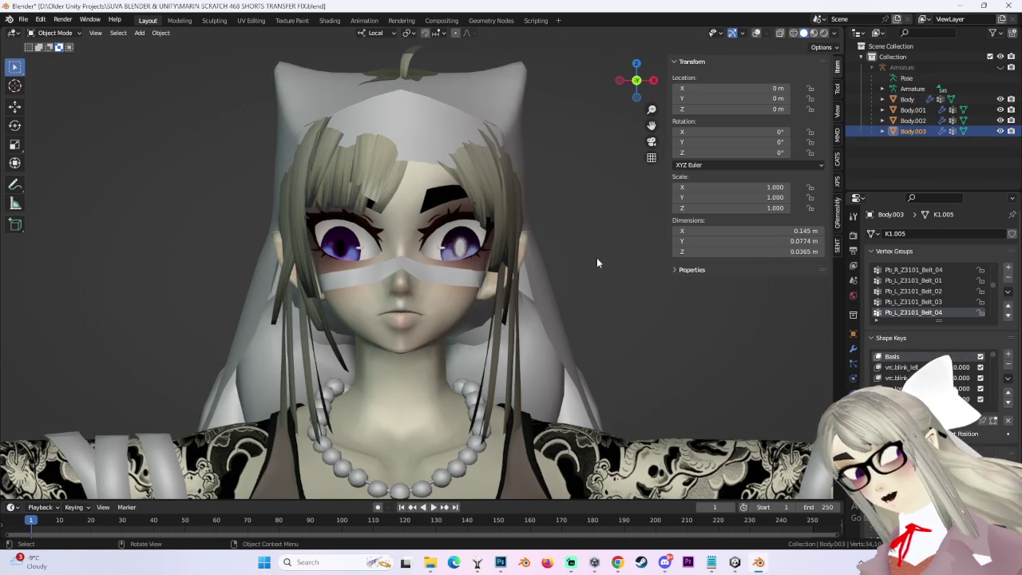
pyautogui.click(823, 35)
pyautogui.scroll(4, 664, 271)
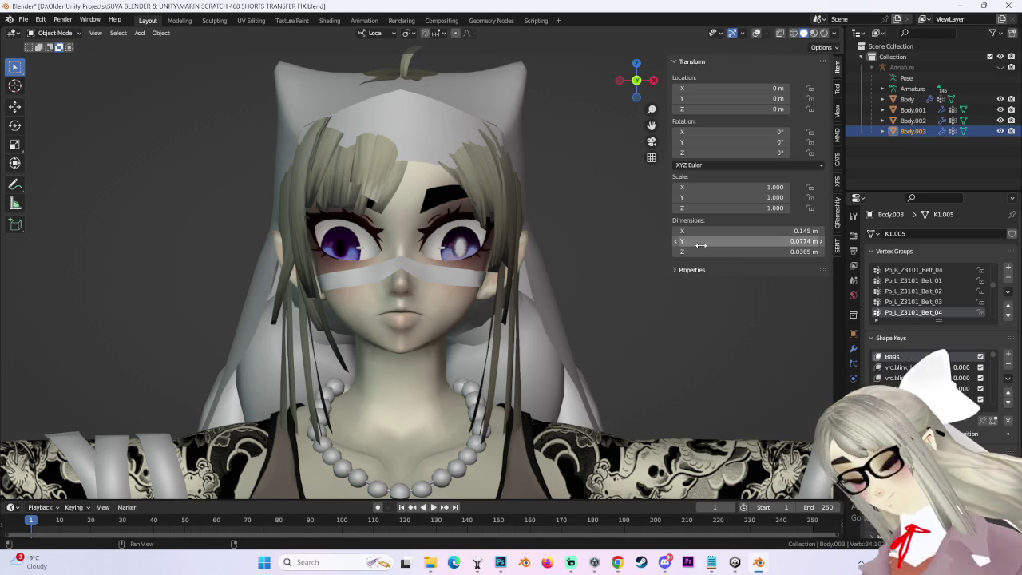
pyautogui.moveTo(622, 301)
pyautogui.mouseDown(button='middle')
pyautogui.moveTo(564, 318)
pyautogui.moveTo(532, 308)
pyautogui.mouseUp(button='middle')
pyautogui.click(564, 314)
pyautogui.scroll(3, 530, 303)
pyautogui.click(479, 278)
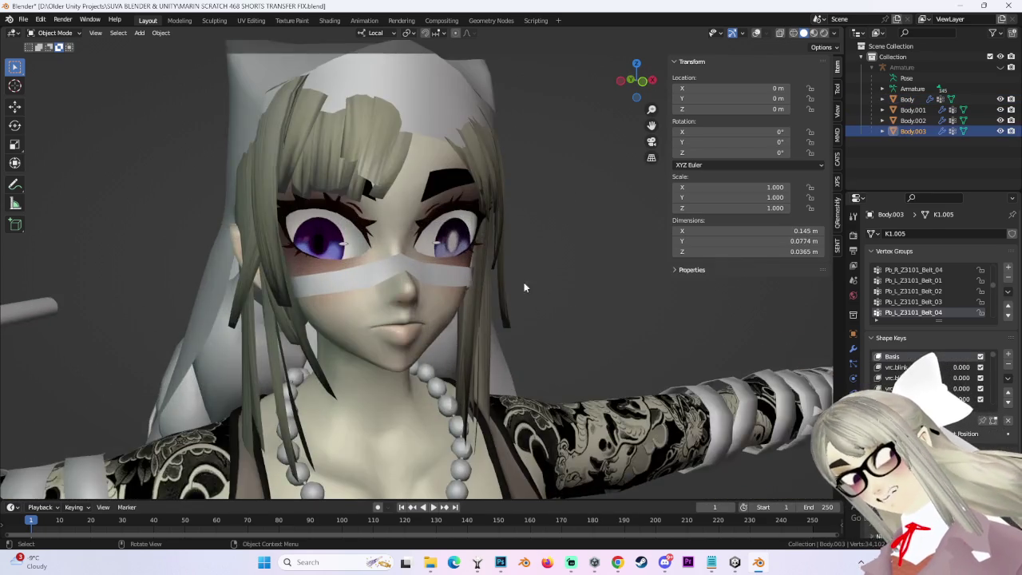
pyautogui.moveTo(479, 278); pyautogui.dragTo(493, 248, button='middle')
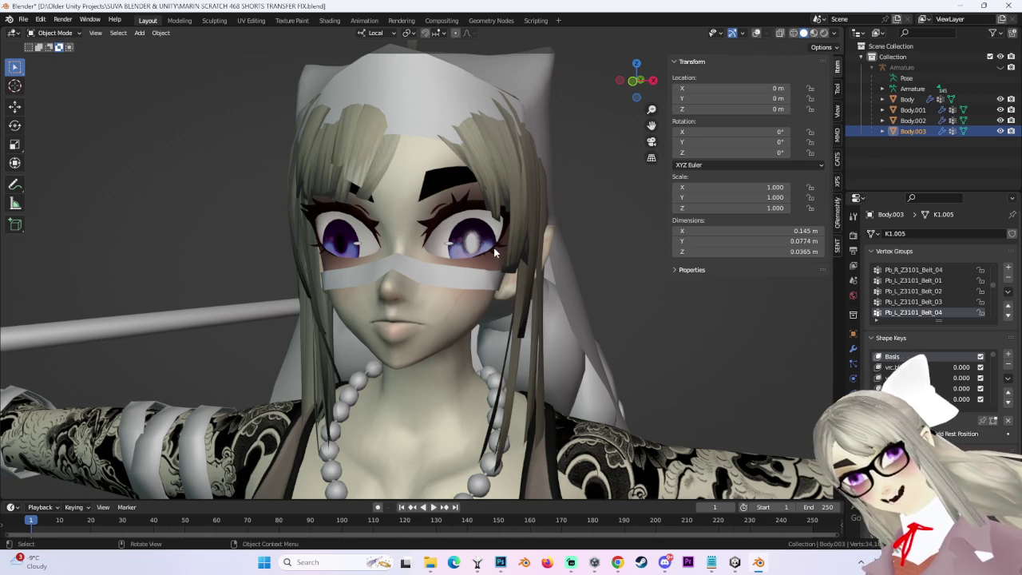
pyautogui.moveTo(218, 317)
pyautogui.mouseDown(button='middle')
pyautogui.moveTo(400, 352)
pyautogui.moveTo(437, 316)
pyautogui.mouseUp(button='middle')
# Inspect the bandage mask from front, back and side preset views.
pyautogui.click(400, 352)
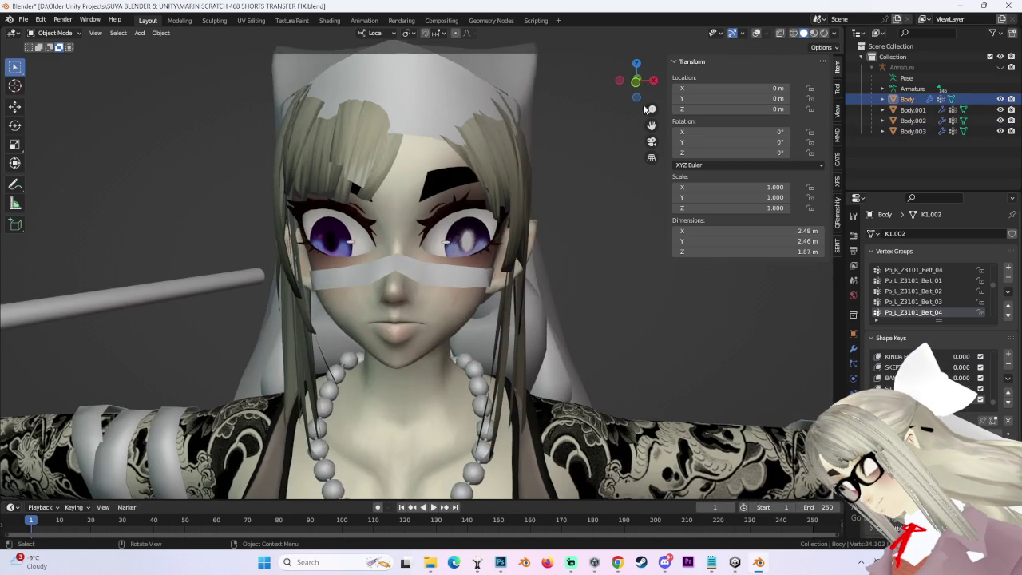
pyautogui.click(635, 83)
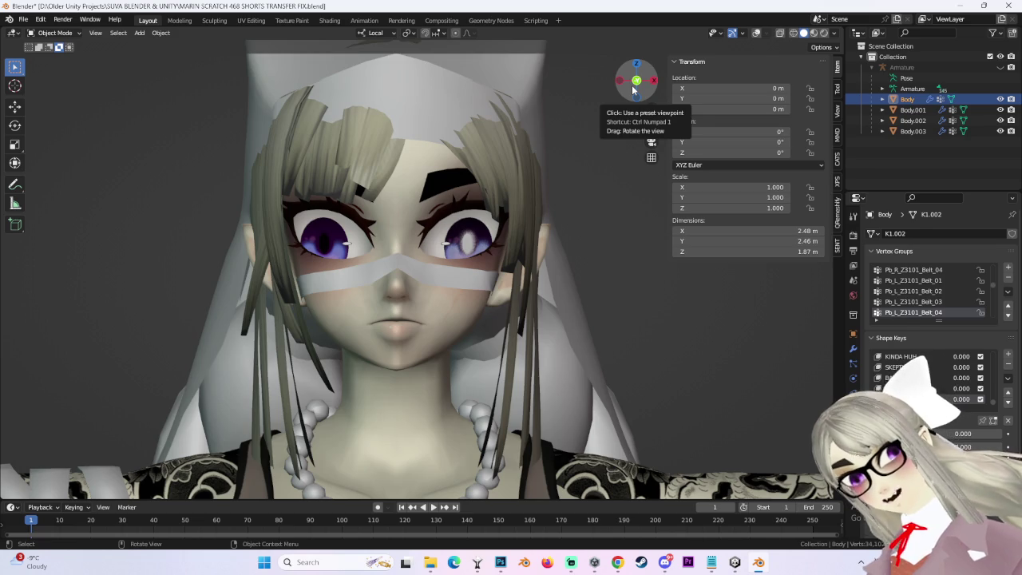
pyautogui.moveTo(606, 128)
pyautogui.mouseDown(button='middle')
pyautogui.moveTo(499, 183)
pyautogui.moveTo(573, 235)
pyautogui.moveTo(626, 76)
pyautogui.mouseUp(button='middle')
pyautogui.click(501, 201)
pyautogui.click(638, 79)
pyautogui.click(638, 80)
pyautogui.click(655, 82)
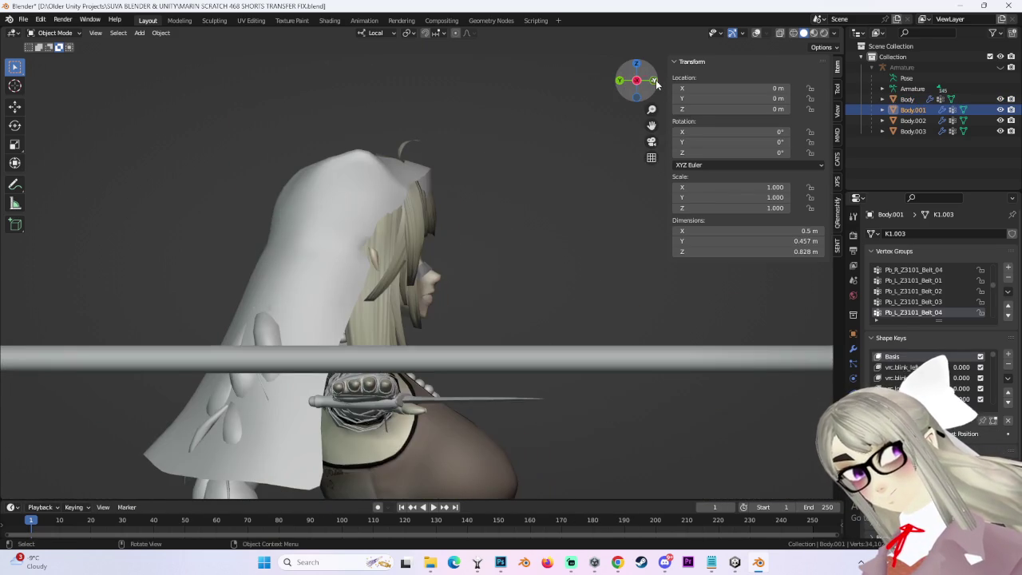
pyautogui.click(654, 81)
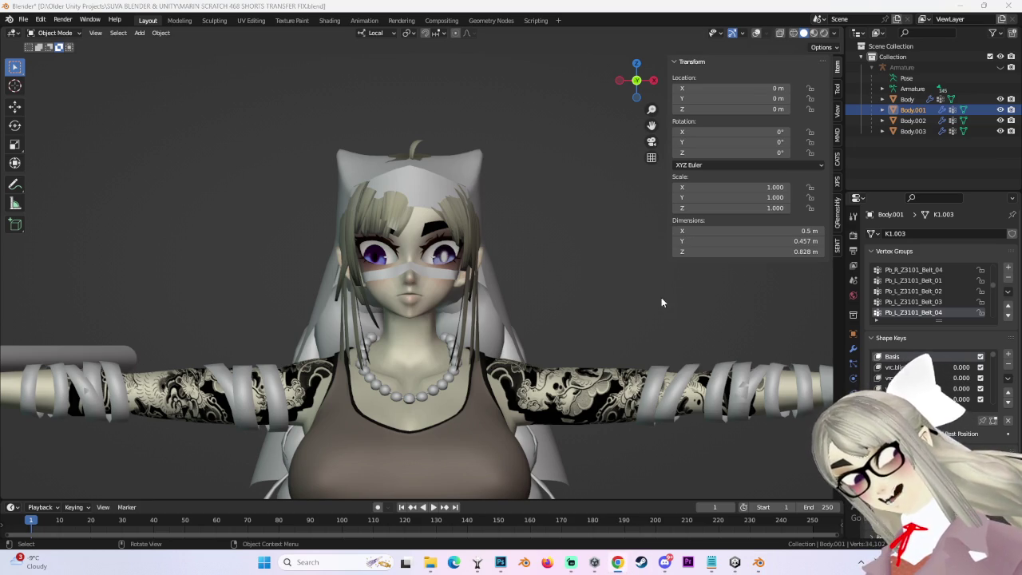
# Recheck the mask from lower and frontal angles, then minimize Blender to show Unity.
pyautogui.moveTo(661, 298); pyautogui.dragTo(570, 316, button='middle')
pyautogui.moveTo(498, 229); pyautogui.dragTo(516, 249, button='middle')
pyautogui.click(442, 230)
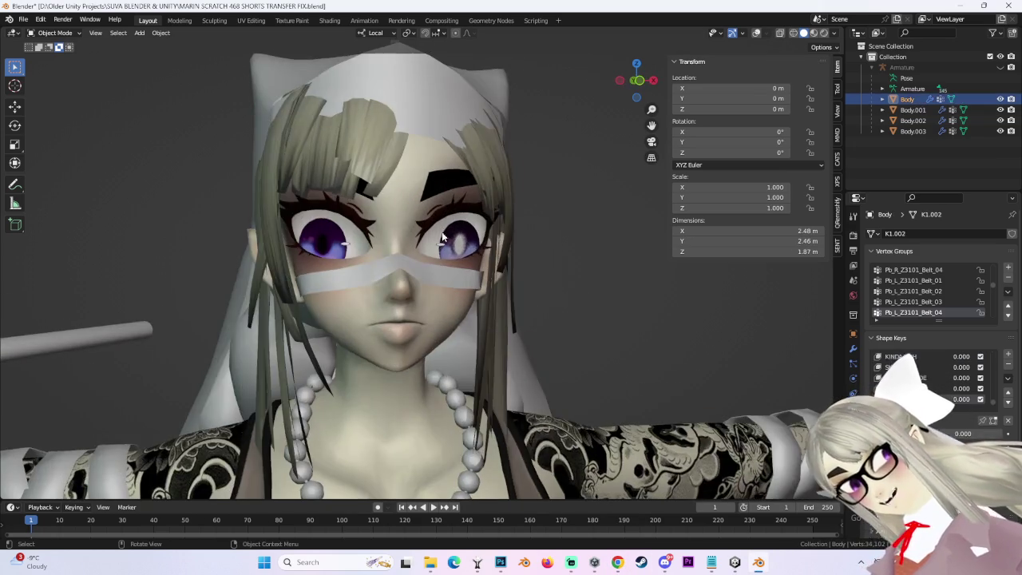
pyautogui.scroll(-3, 570, 227)
pyautogui.moveTo(649, 280); pyautogui.dragTo(635, 92, button='middle')
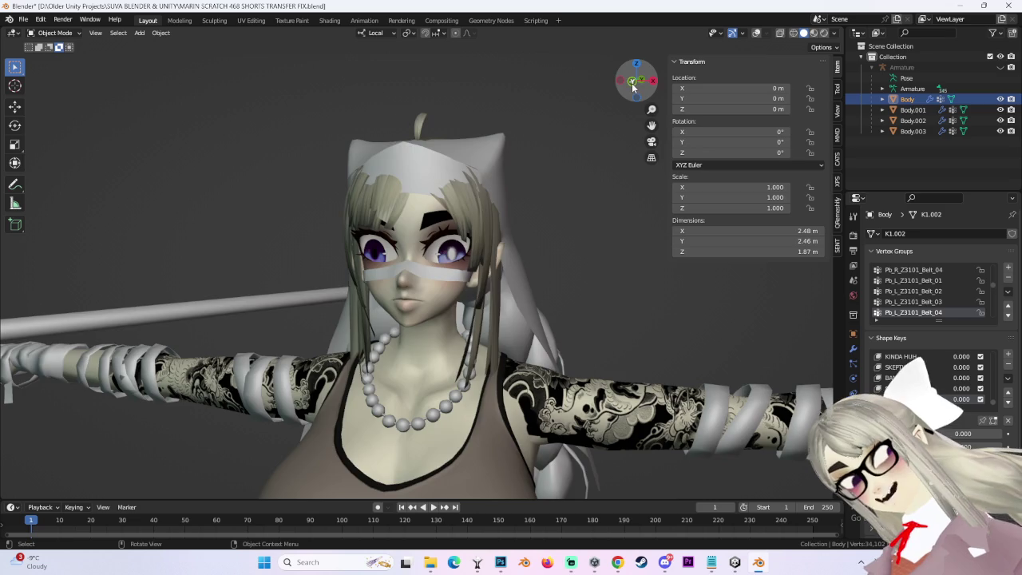
pyautogui.click(637, 84)
pyautogui.click(968, 6)
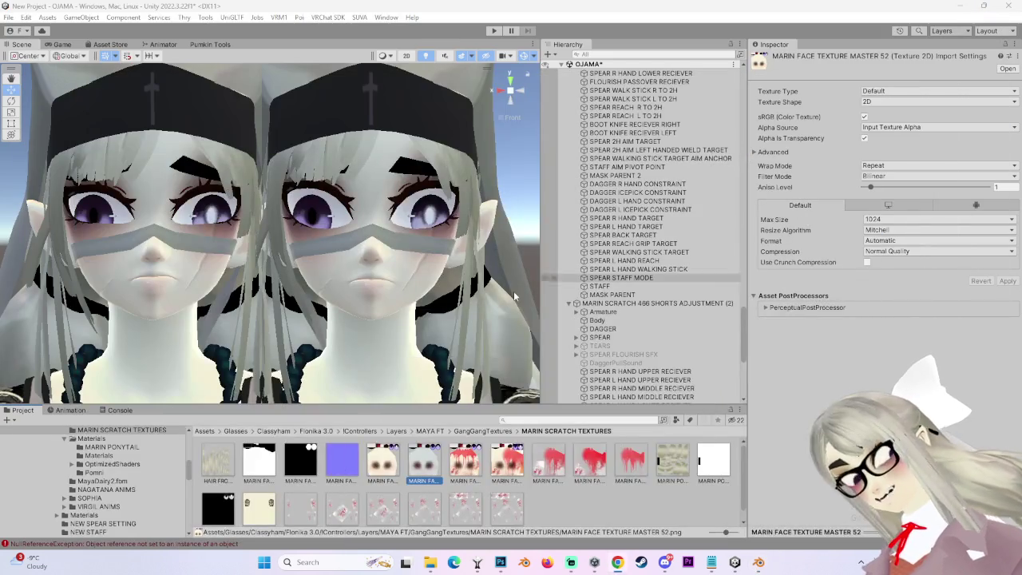
# Zoom, orbit and pan the Scene view onto the masked faces of the avatar copies.
pyautogui.scroll(-2, 400, 282)
pyautogui.scroll(-2, 400, 282)
pyautogui.moveTo(466, 258)
pyautogui.keyDown('alt'); pyautogui.mouseDown()
pyautogui.moveTo(426, 271)
pyautogui.moveTo(447, 292)
pyautogui.moveTo(442, 284)
pyautogui.mouseUp(); pyautogui.keyUp('alt')
pyautogui.scroll(3, 414, 316)
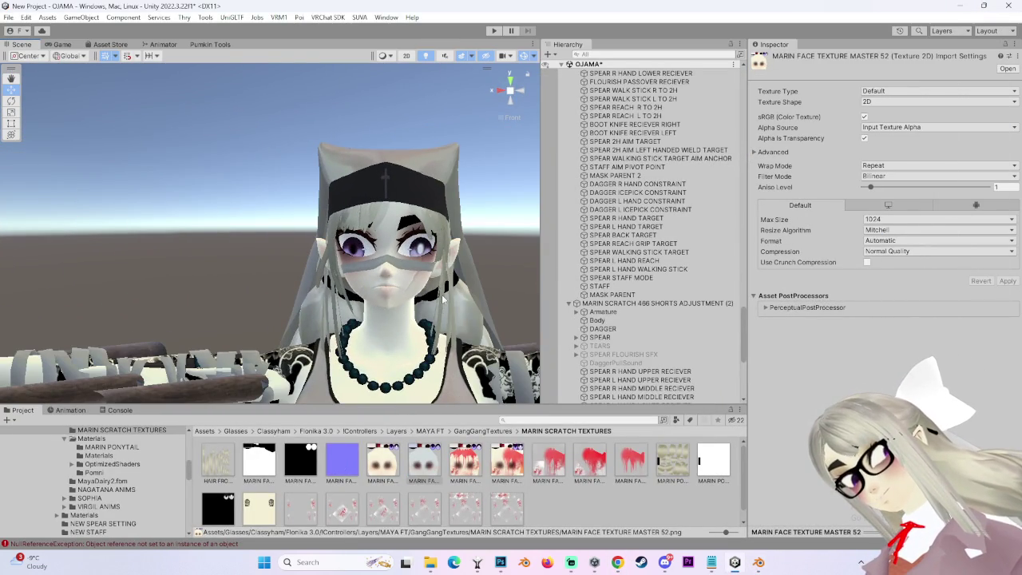
pyautogui.scroll(-2, 447, 299)
pyautogui.scroll(-1, 409, 311)
pyautogui.scroll(-1, 410, 311)
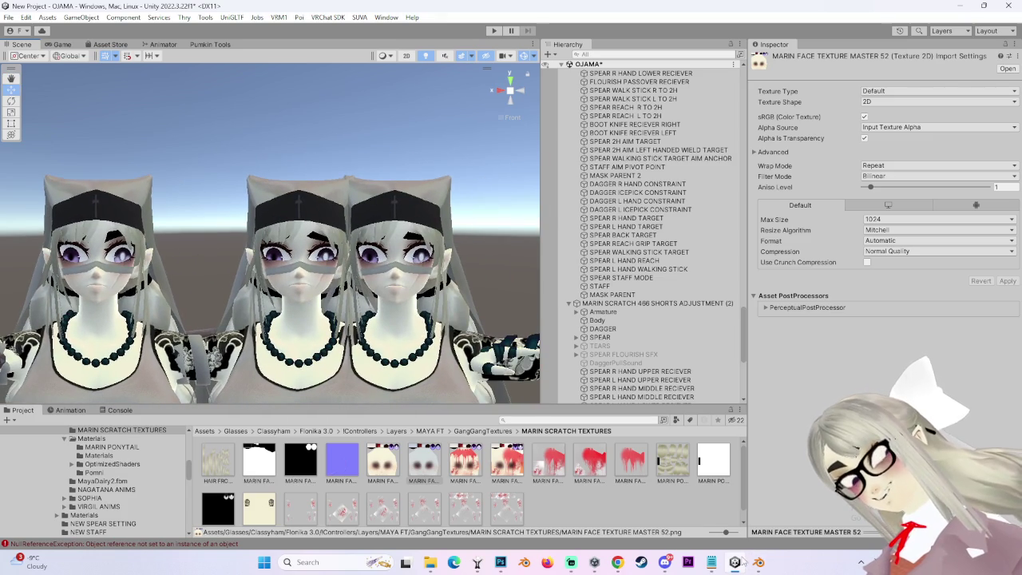
pyautogui.moveTo(414, 313)
pyautogui.keyDown('alt'); pyautogui.mouseDown()
pyautogui.moveTo(445, 384)
pyautogui.moveTo(217, 396)
pyautogui.moveTo(369, 301)
pyautogui.moveTo(233, 315)
pyautogui.moveTo(330, 301)
pyautogui.moveTo(169, 237)
pyautogui.moveTo(264, 224)
pyautogui.mouseUp(); pyautogui.keyUp('alt')
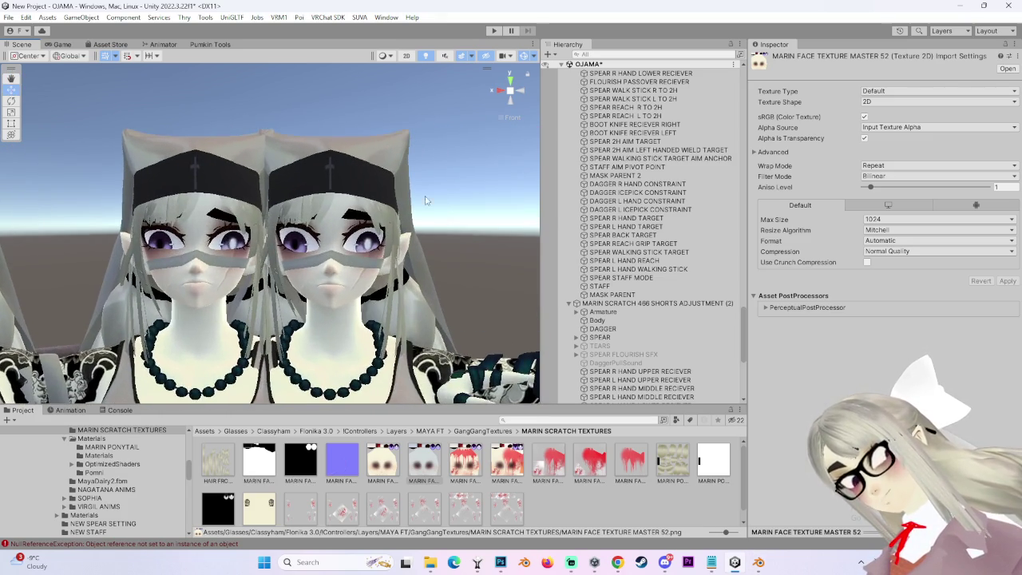
pyautogui.moveTo(390, 221)
pyautogui.keyDown('alt'); pyautogui.mouseDown()
pyautogui.moveTo(445, 206)
pyautogui.moveTo(382, 253)
pyautogui.moveTo(399, 242)
pyautogui.mouseUp(); pyautogui.keyUp('alt')
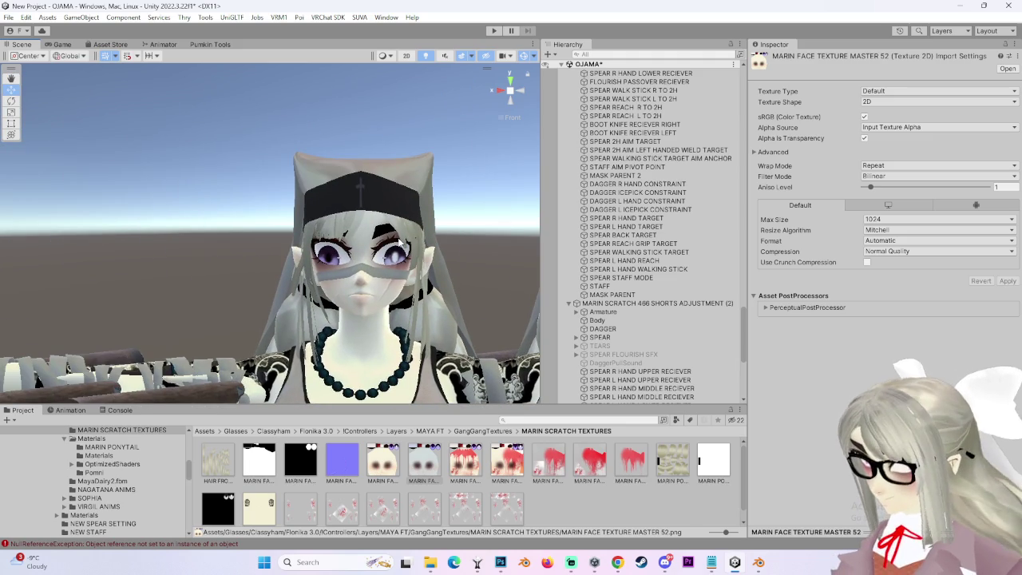
pyautogui.scroll(-2, 399, 242)
pyautogui.scroll(-2, 395, 234)
pyautogui.scroll(-2, 394, 234)
pyautogui.moveTo(327, 248); pyautogui.dragTo(357, 234, button='middle')
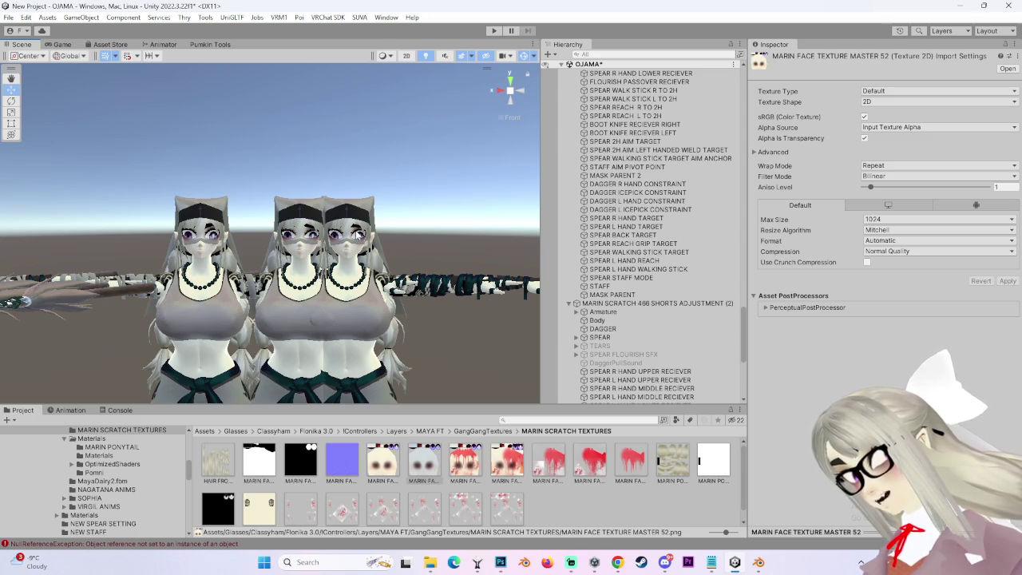
# Reframe the avatars, widen the Scene panel with its splitter, and zoom back out.
pyautogui.scroll(1, 335, 263)
pyautogui.scroll(2, 307, 288)
pyautogui.scroll(2, 279, 313)
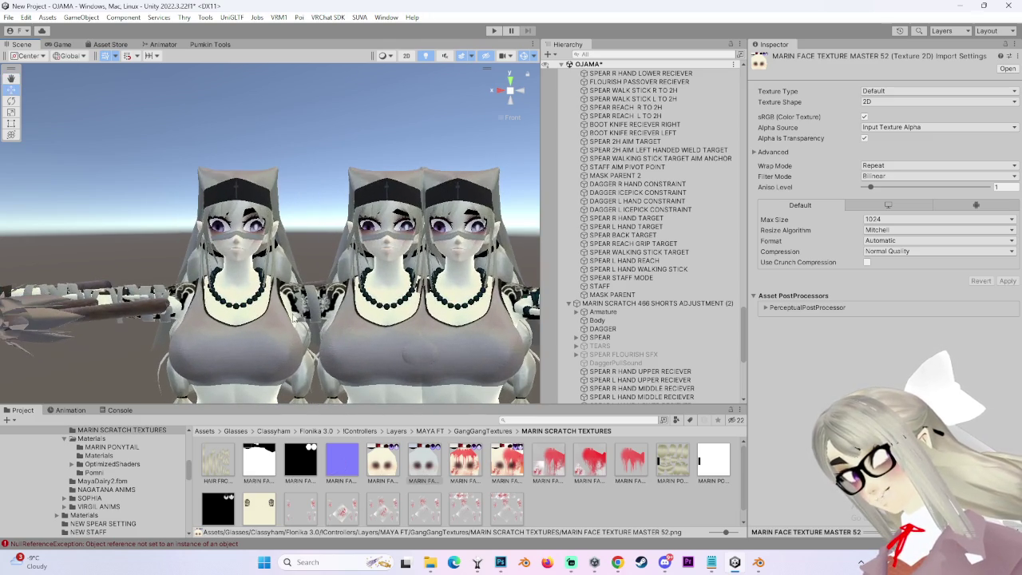
pyautogui.moveTo(334, 302); pyautogui.dragTo(435, 267, button='right')
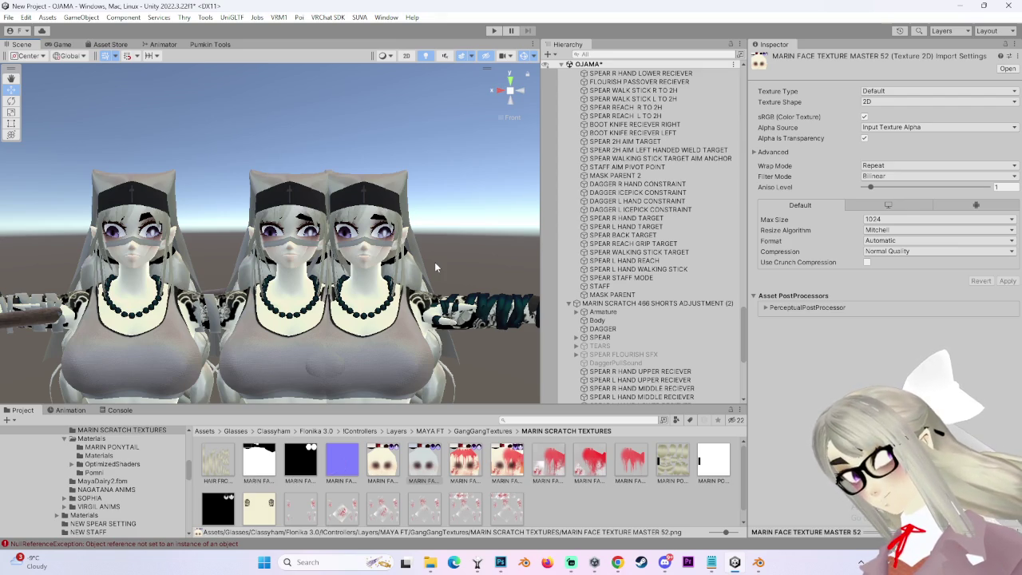
pyautogui.scroll(3, 399, 272)
pyautogui.scroll(3, 359, 283)
pyautogui.scroll(3, 317, 294)
pyautogui.scroll(3, 402, 282)
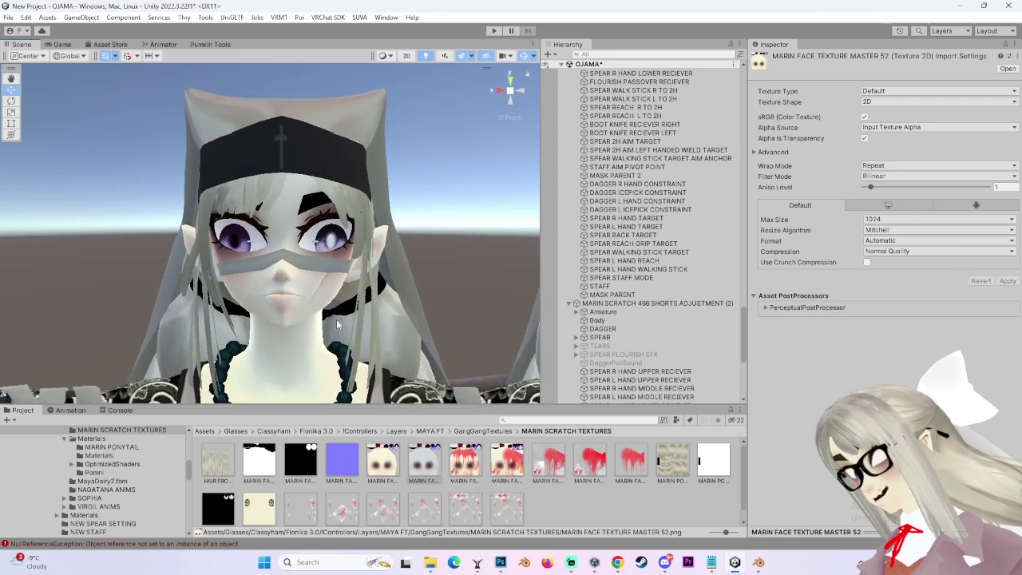
pyautogui.moveTo(541, 314); pyautogui.dragTo(623, 322)
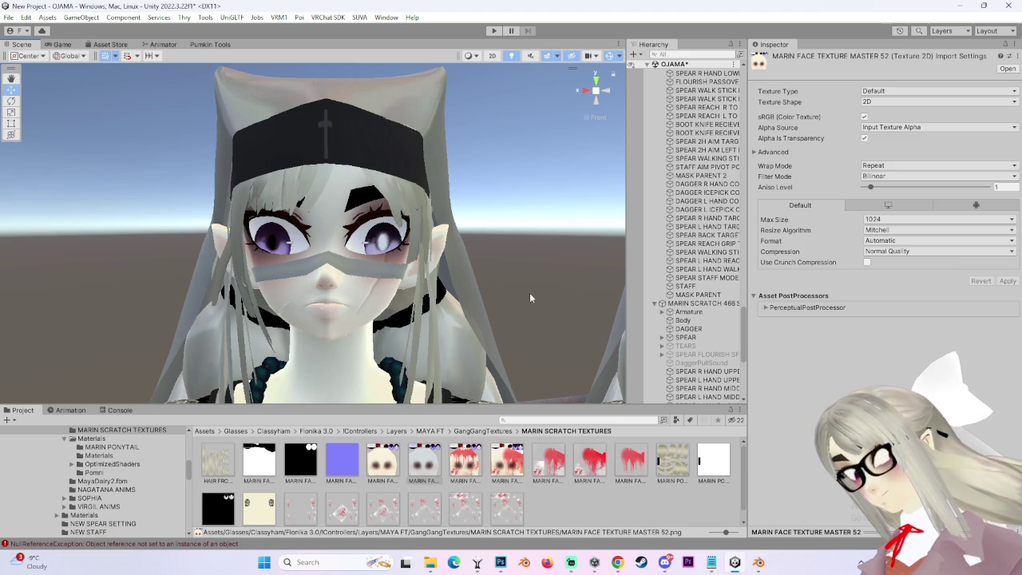
pyautogui.scroll(-2, 517, 307)
pyautogui.scroll(-2, 517, 308)
pyautogui.scroll(-1, 516, 307)
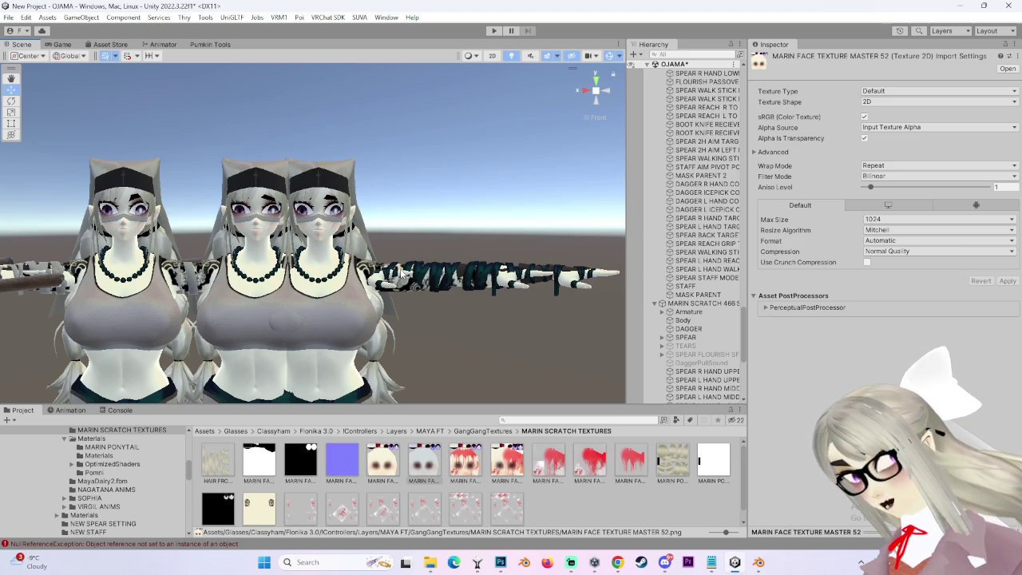
pyautogui.scroll(2, 381, 238)
pyautogui.scroll(2, 456, 236)
pyautogui.scroll(2, 447, 238)
pyautogui.scroll(2, 433, 256)
pyautogui.scroll(2, 403, 259)
pyautogui.scroll(-1, 386, 234)
pyautogui.scroll(-2, 395, 240)
pyautogui.scroll(-2, 410, 246)
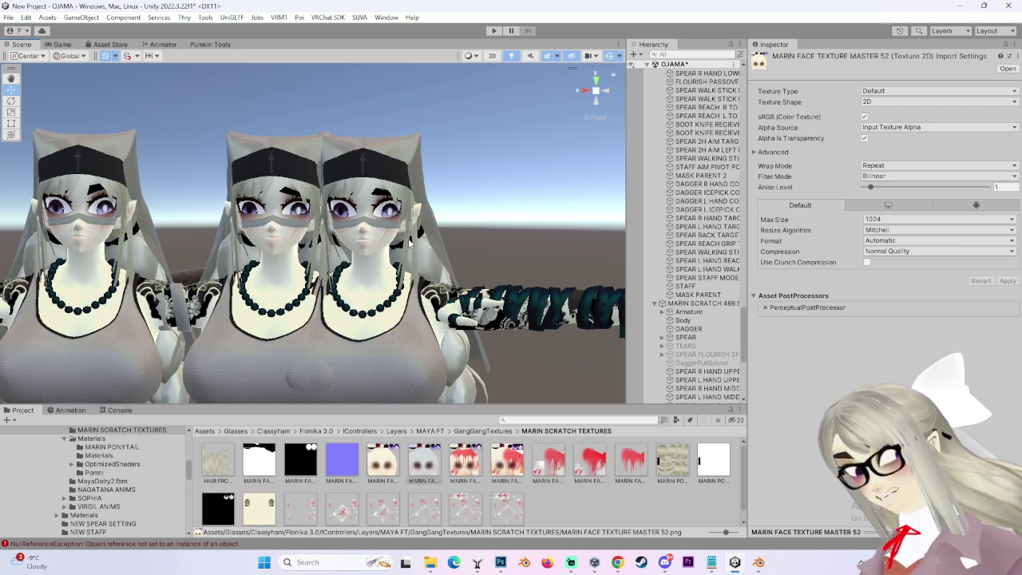
pyautogui.scroll(-2, 408, 244)
pyautogui.scroll(-2, 410, 249)
pyautogui.scroll(-2, 413, 256)
pyautogui.scroll(-2, 415, 263)
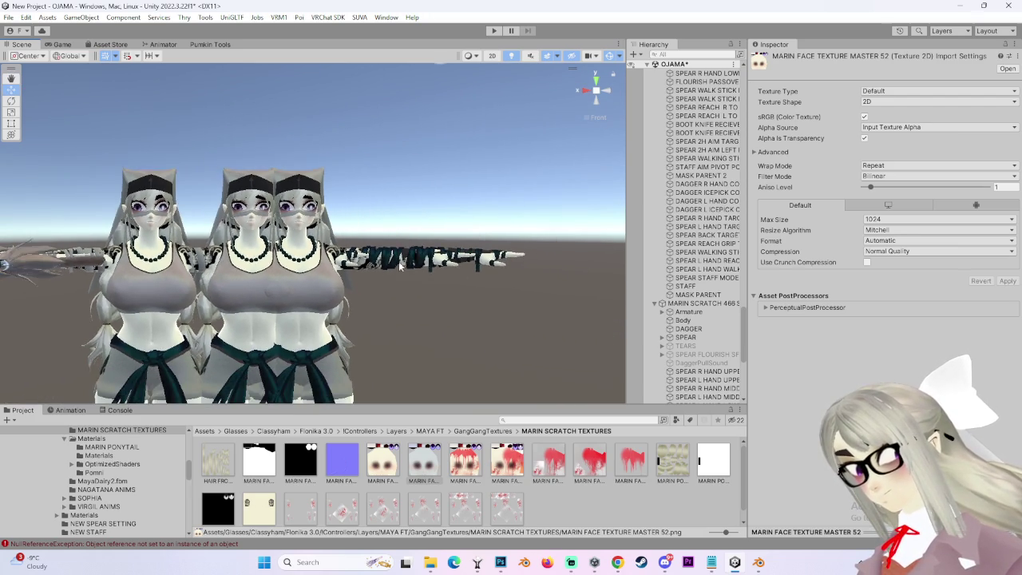
pyautogui.scroll(2, 415, 263)
pyautogui.scroll(2, 431, 271)
pyautogui.scroll(2, 455, 283)
pyautogui.scroll(2, 474, 293)
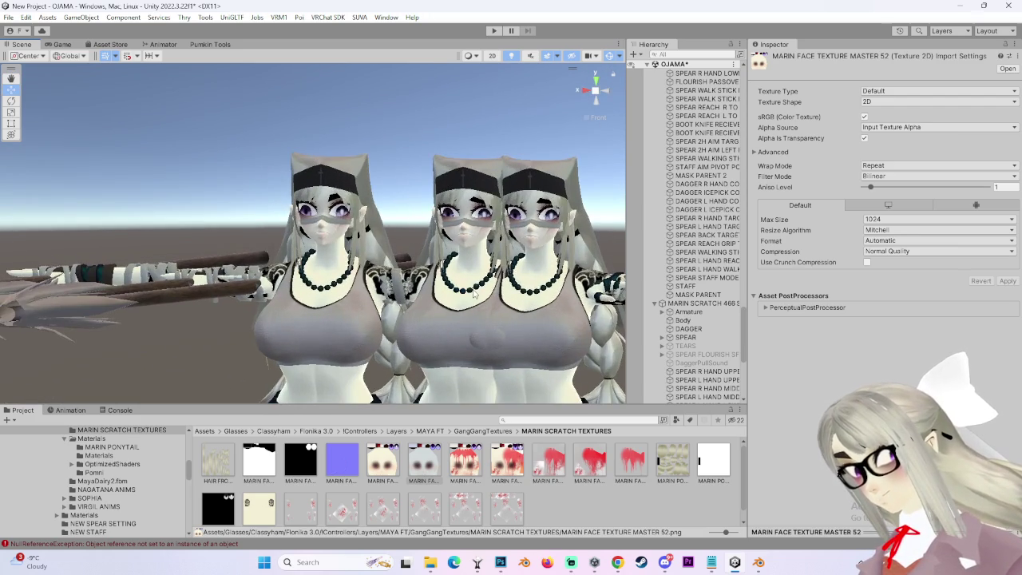
pyautogui.scroll(-1, 459, 284)
pyautogui.scroll(-1, 437, 262)
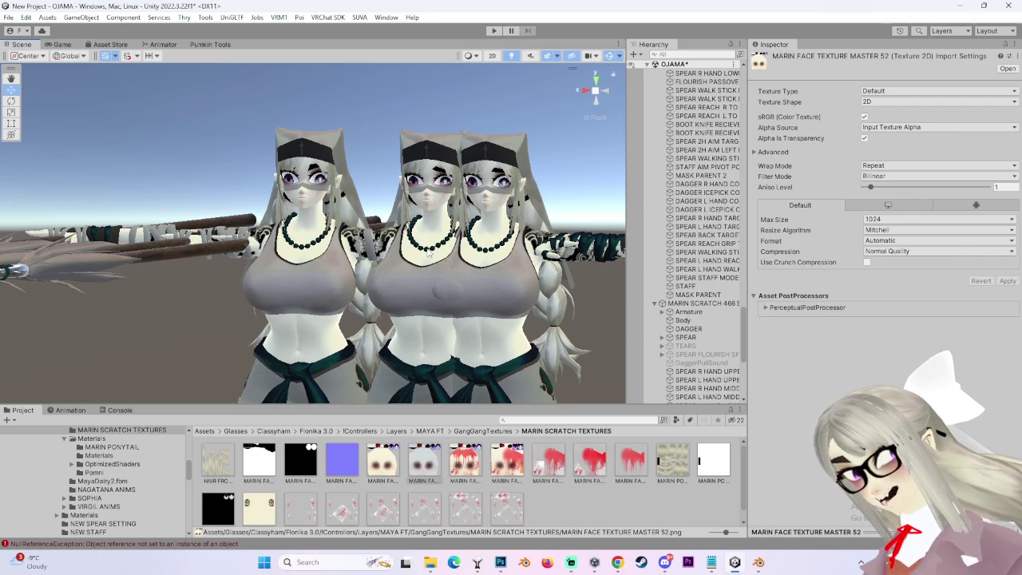
pyautogui.moveTo(478, 255)
pyautogui.keyDown('alt'); pyautogui.mouseDown()
pyautogui.moveTo(412, 276)
pyautogui.moveTo(585, 111)
pyautogui.mouseUp(); pyautogui.keyUp('alt')
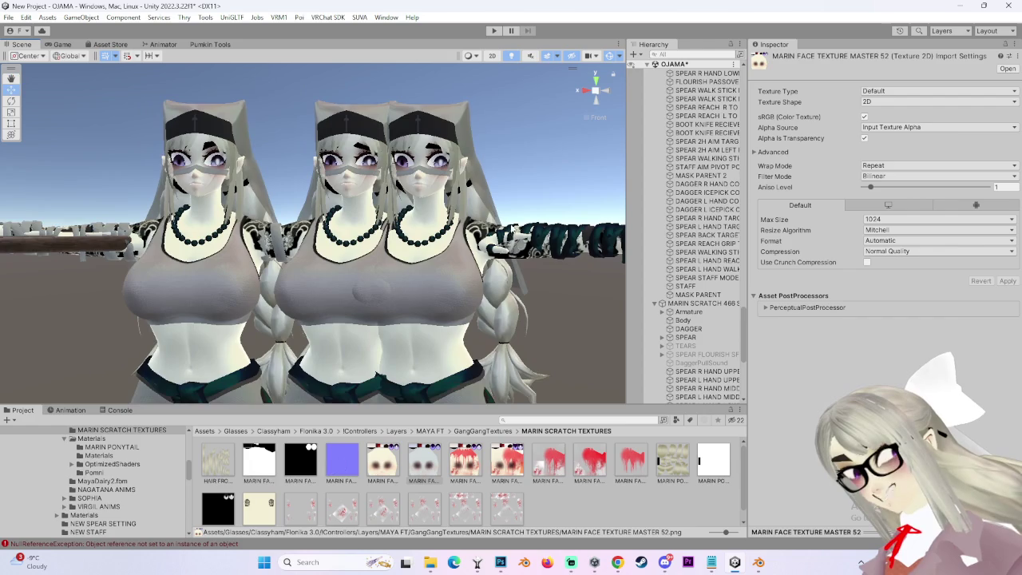
pyautogui.click(583, 91)
pyautogui.moveTo(582, 91)
pyautogui.keyDown('alt'); pyautogui.mouseDown()
pyautogui.moveTo(380, 214)
pyautogui.moveTo(486, 249)
pyautogui.moveTo(515, 214)
pyautogui.mouseUp(); pyautogui.keyUp('alt')
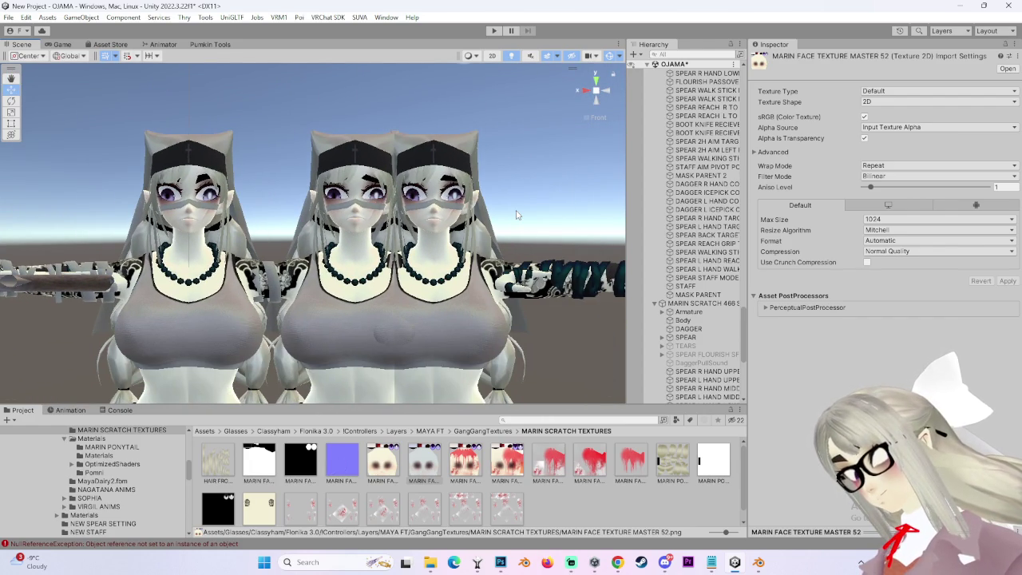
pyautogui.moveTo(516, 214)
pyautogui.keyDown('alt'); pyautogui.mouseDown()
pyautogui.moveTo(425, 214)
pyautogui.moveTo(437, 166)
pyautogui.moveTo(586, 376)
pyautogui.mouseUp(); pyautogui.keyUp('alt')
# Move the MARIN SCRATCH 466 copy along X from -0.54 to -1.226.
pyautogui.click(437, 166)
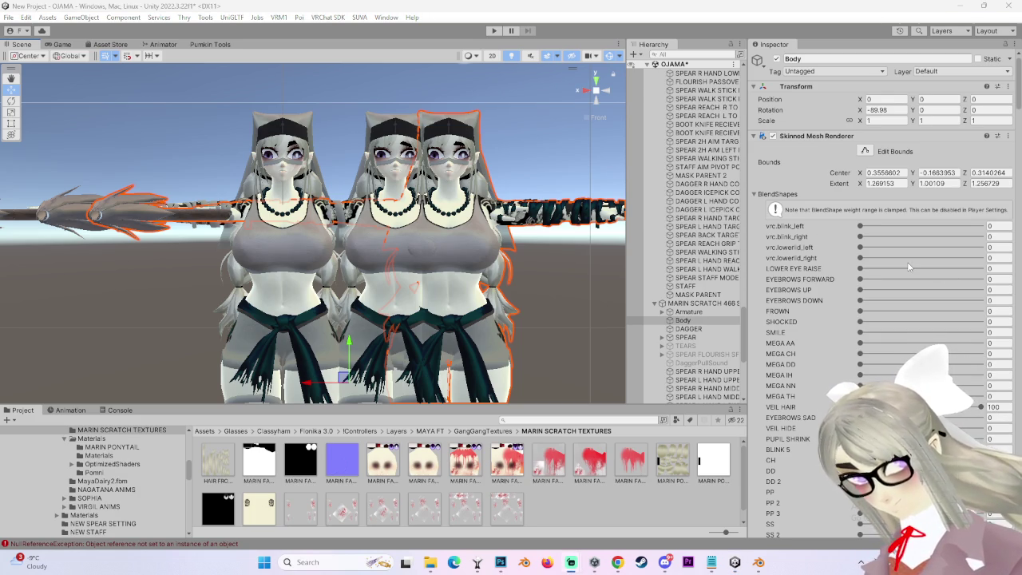
pyautogui.scroll(-2, 529, 292)
pyautogui.moveTo(528, 296)
pyautogui.mouseDown(button='middle')
pyautogui.moveTo(289, 248)
pyautogui.moveTo(408, 269)
pyautogui.mouseUp(button='middle')
pyautogui.click(311, 339)
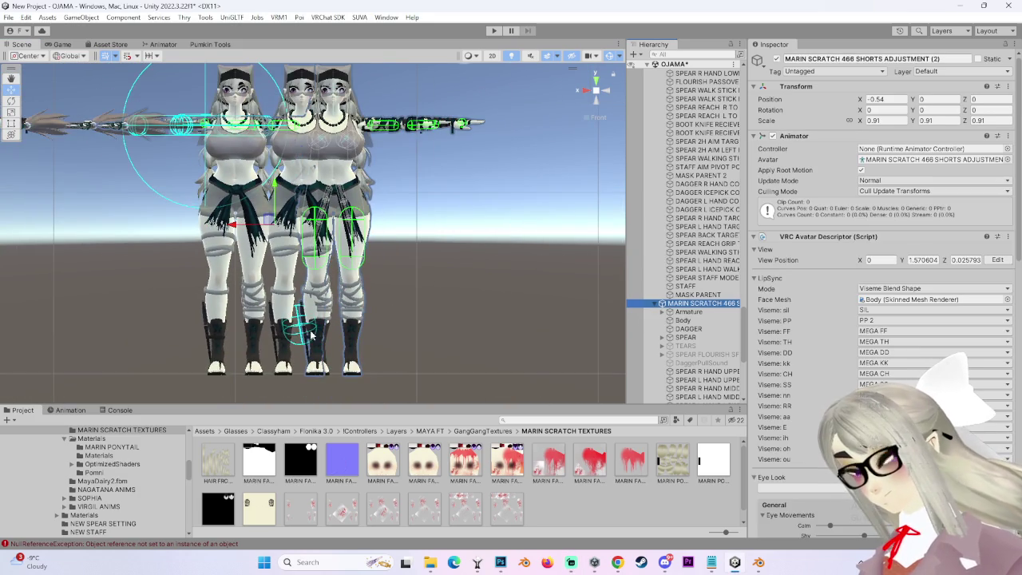
pyautogui.moveTo(311, 339); pyautogui.dragTo(455, 339)
# Clear the selection and view the three spread-apart avatars from the side.
pyautogui.scroll(2, 472, 255)
pyautogui.scroll(1, 472, 255)
pyautogui.click(471, 255)
pyautogui.scroll(3, 479, 257)
pyautogui.scroll(2, 434, 267)
pyautogui.scroll(2, 440, 319)
pyautogui.moveTo(439, 319)
pyautogui.keyDown('alt'); pyautogui.mouseDown()
pyautogui.moveTo(329, 351)
pyautogui.moveTo(523, 248)
pyautogui.mouseUp(); pyautogui.keyUp('alt')
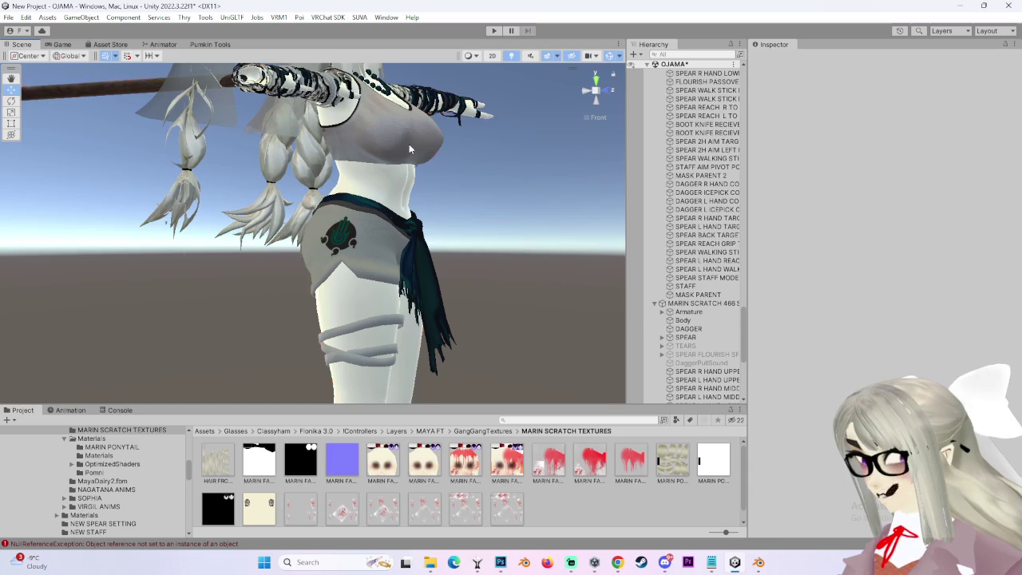
pyautogui.click(409, 148)
pyautogui.moveTo(409, 149)
pyautogui.keyDown('alt'); pyautogui.mouseDown()
pyautogui.moveTo(605, 94)
pyautogui.moveTo(471, 150)
pyautogui.mouseUp(); pyautogui.keyUp('alt')
pyautogui.click(508, 214)
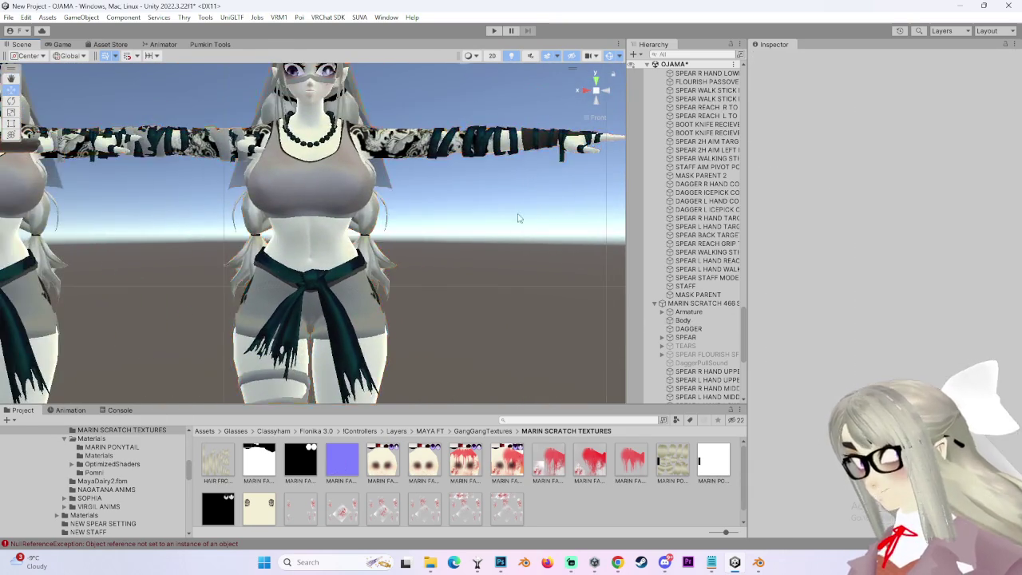
pyautogui.moveTo(507, 214); pyautogui.dragTo(525, 273, button='middle')
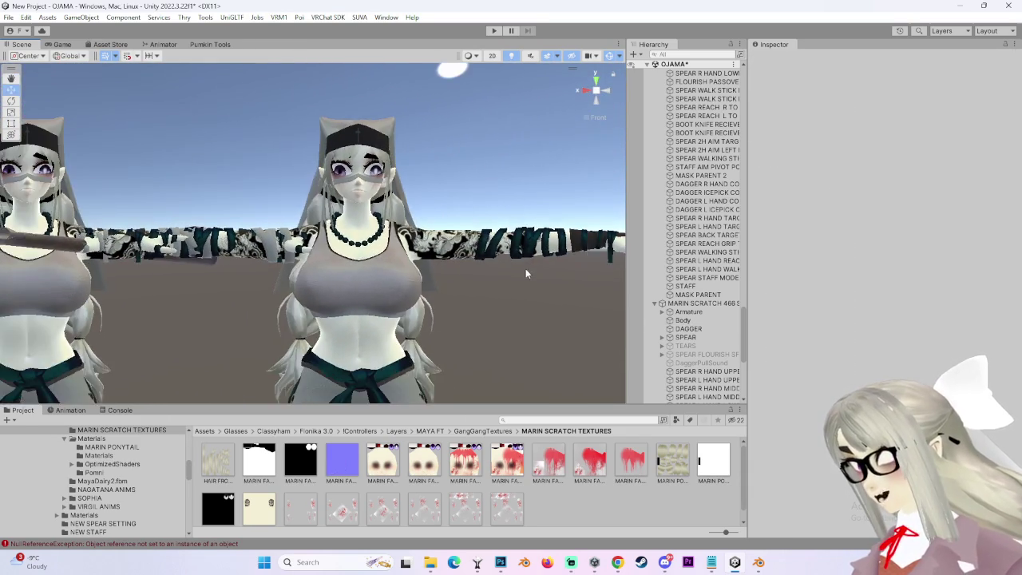
pyautogui.scroll(2, 526, 273)
pyautogui.scroll(2, 525, 273)
pyautogui.click(598, 94)
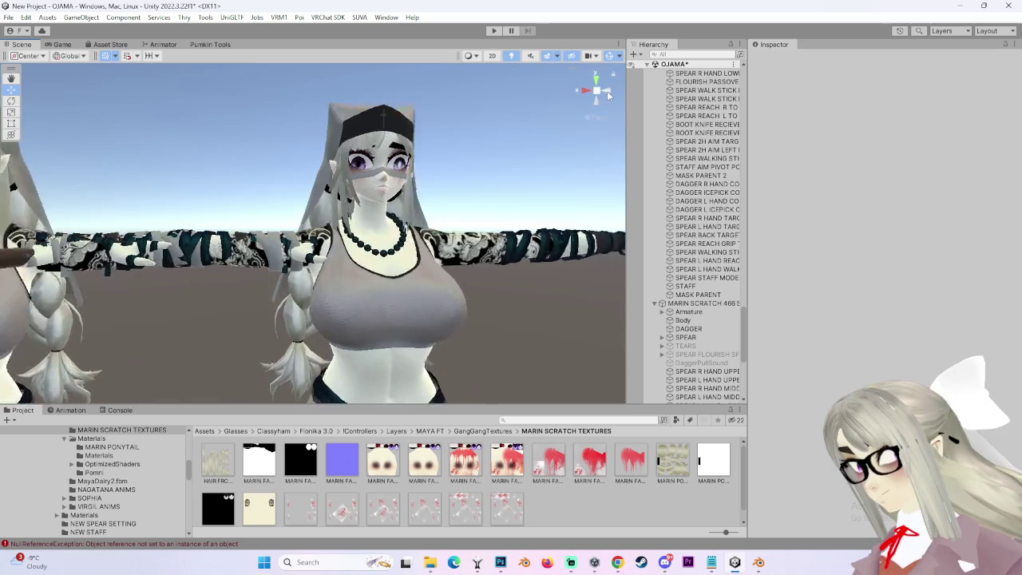
pyautogui.click(586, 90)
pyautogui.click(595, 91)
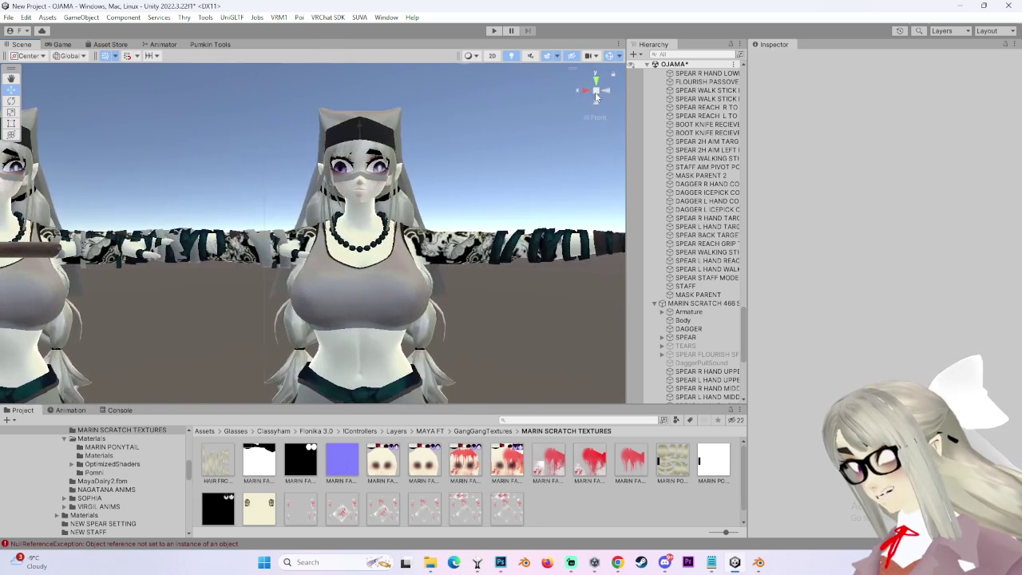
pyautogui.moveTo(450, 224)
pyautogui.keyDown('alt'); pyautogui.mouseDown()
pyautogui.moveTo(500, 283)
pyautogui.moveTo(399, 215)
pyautogui.moveTo(450, 317)
pyautogui.mouseUp(); pyautogui.keyUp('alt')
pyautogui.scroll(3, 451, 318)
pyautogui.scroll(-3, 423, 344)
pyautogui.scroll(3, 388, 320)
pyautogui.moveTo(386, 264)
pyautogui.keyDown('alt'); pyautogui.mouseDown()
pyautogui.moveTo(387, 305)
pyautogui.moveTo(444, 274)
pyautogui.moveTo(556, 311)
pyautogui.moveTo(379, 319)
pyautogui.mouseUp(); pyautogui.keyUp('alt')
pyautogui.scroll(3, 378, 302)
pyautogui.moveTo(450, 289)
pyautogui.keyDown('alt'); pyautogui.mouseDown()
pyautogui.moveTo(383, 300)
pyautogui.moveTo(478, 344)
pyautogui.moveTo(429, 180)
pyautogui.moveTo(417, 314)
pyautogui.moveTo(400, 292)
pyautogui.mouseUp(); pyautogui.keyUp('alt')
pyautogui.scroll(2, 404, 301)
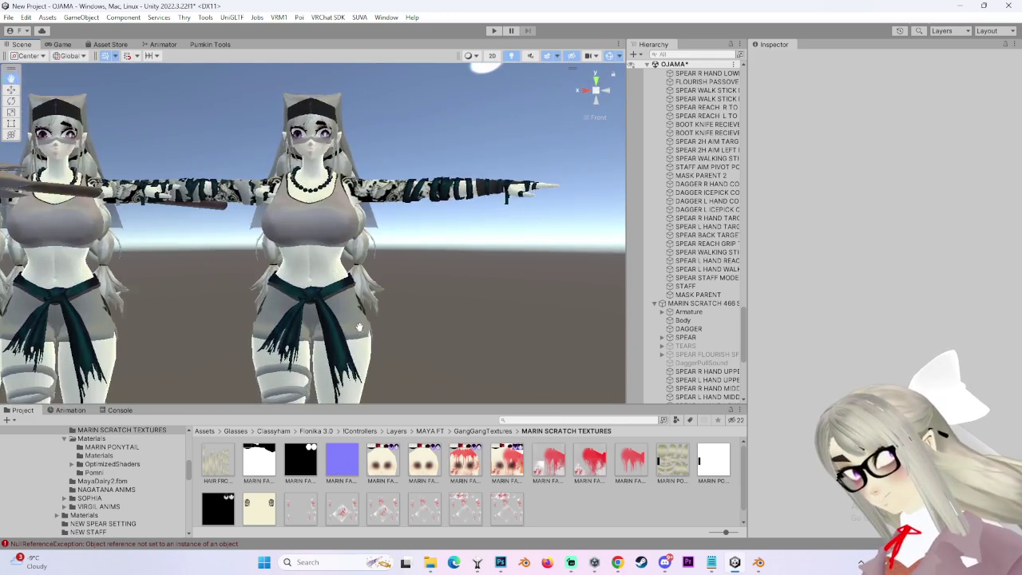